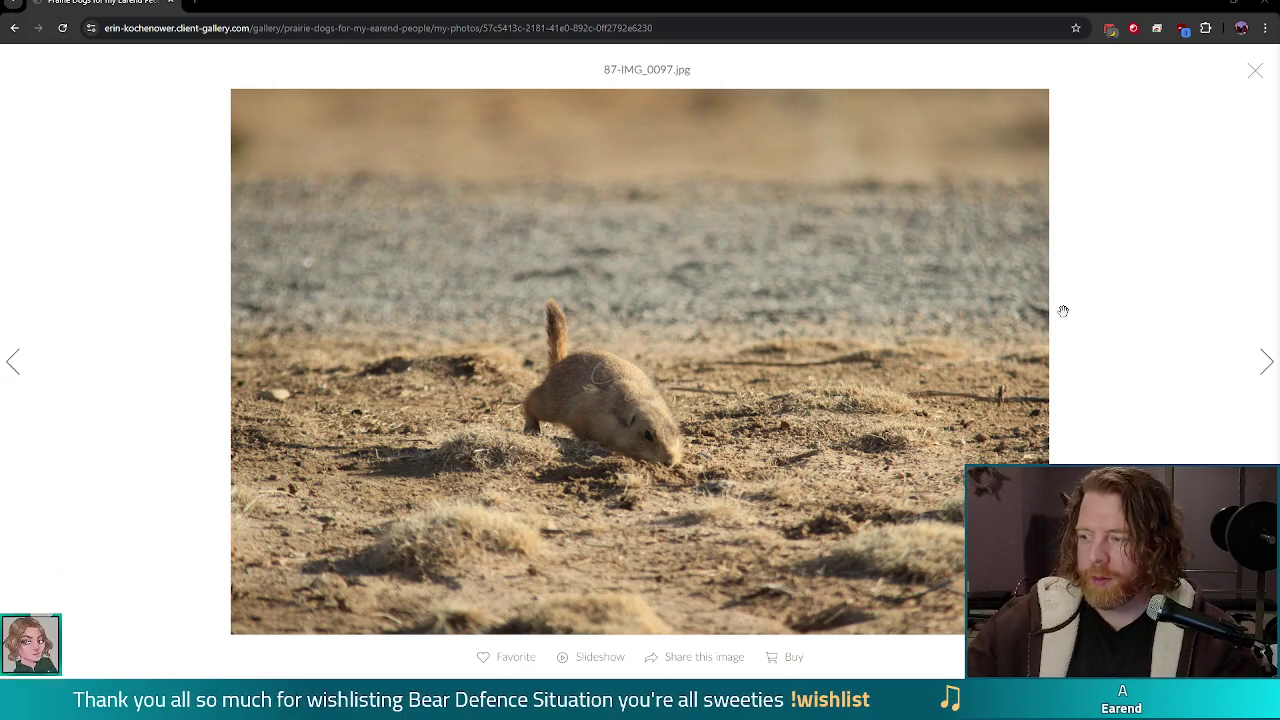
# Step: Page the gallery lightbox from photo 87-IMG_0097.jpg past 97-IMG_0086.jpg to 99-IMG_0084.jpg
pyautogui.click(1054, 311)
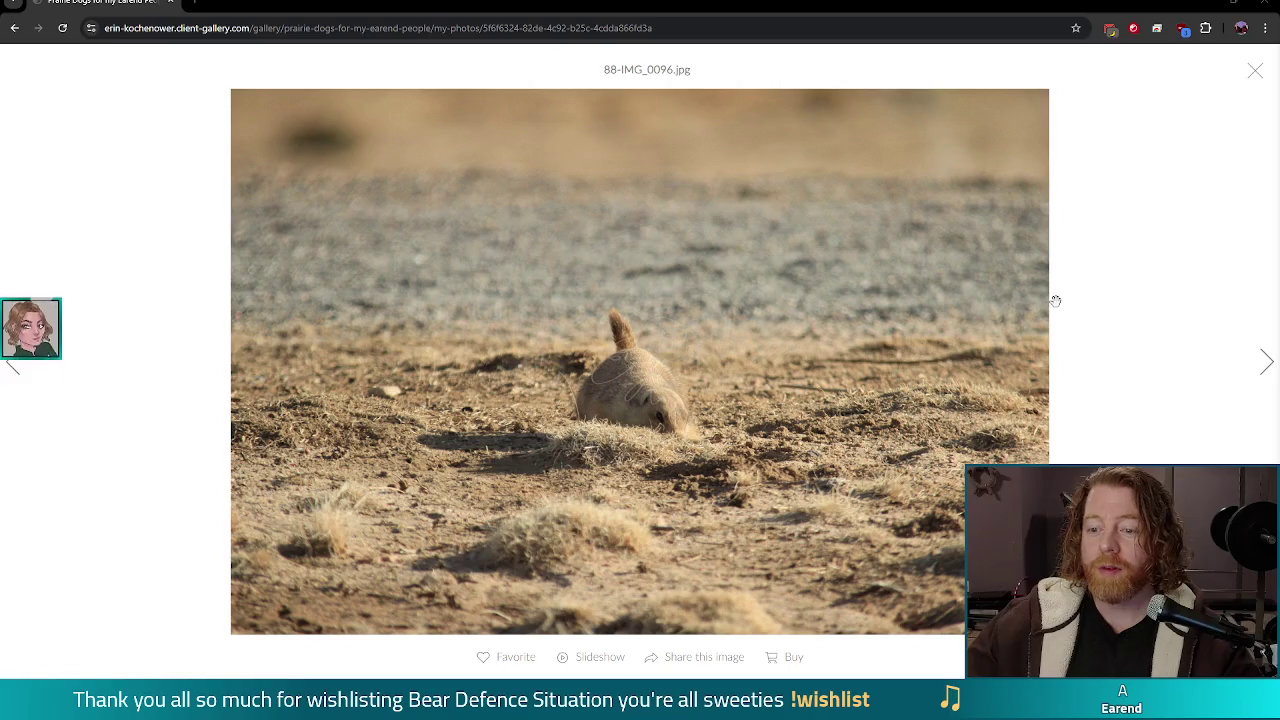
pyautogui.click(1056, 300)
pyautogui.click(1060, 300)
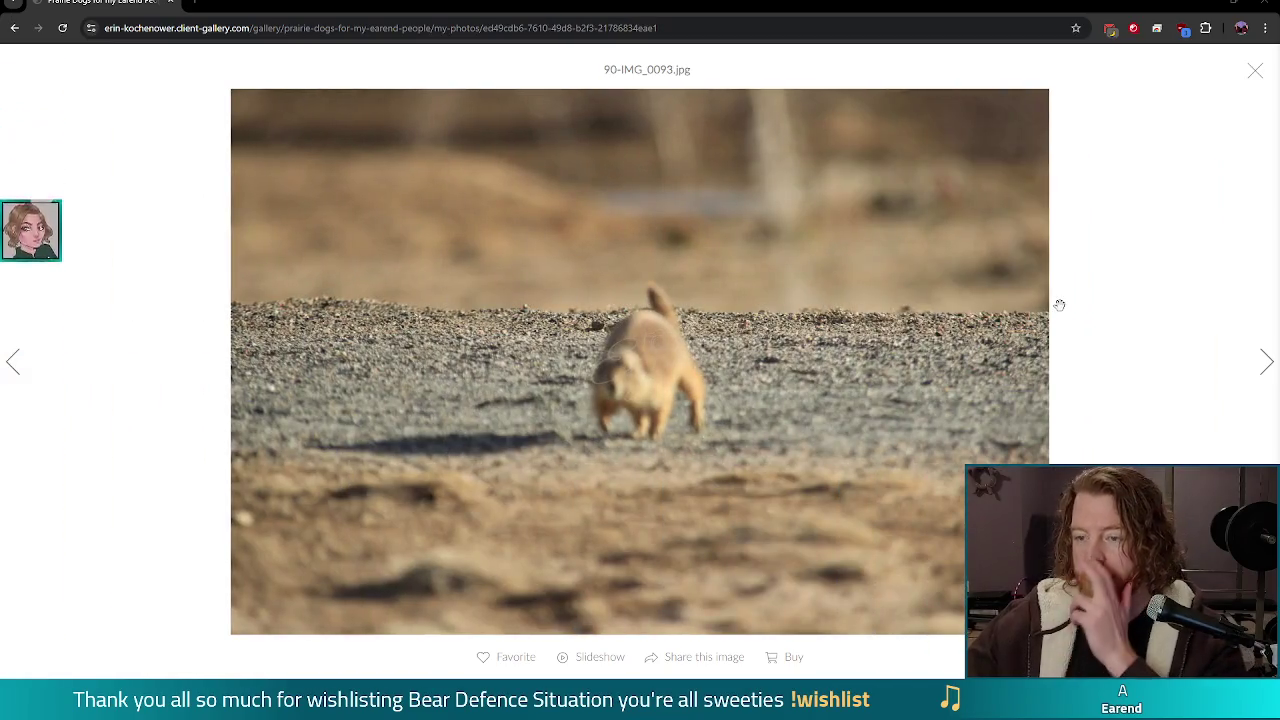
pyautogui.click(1058, 286)
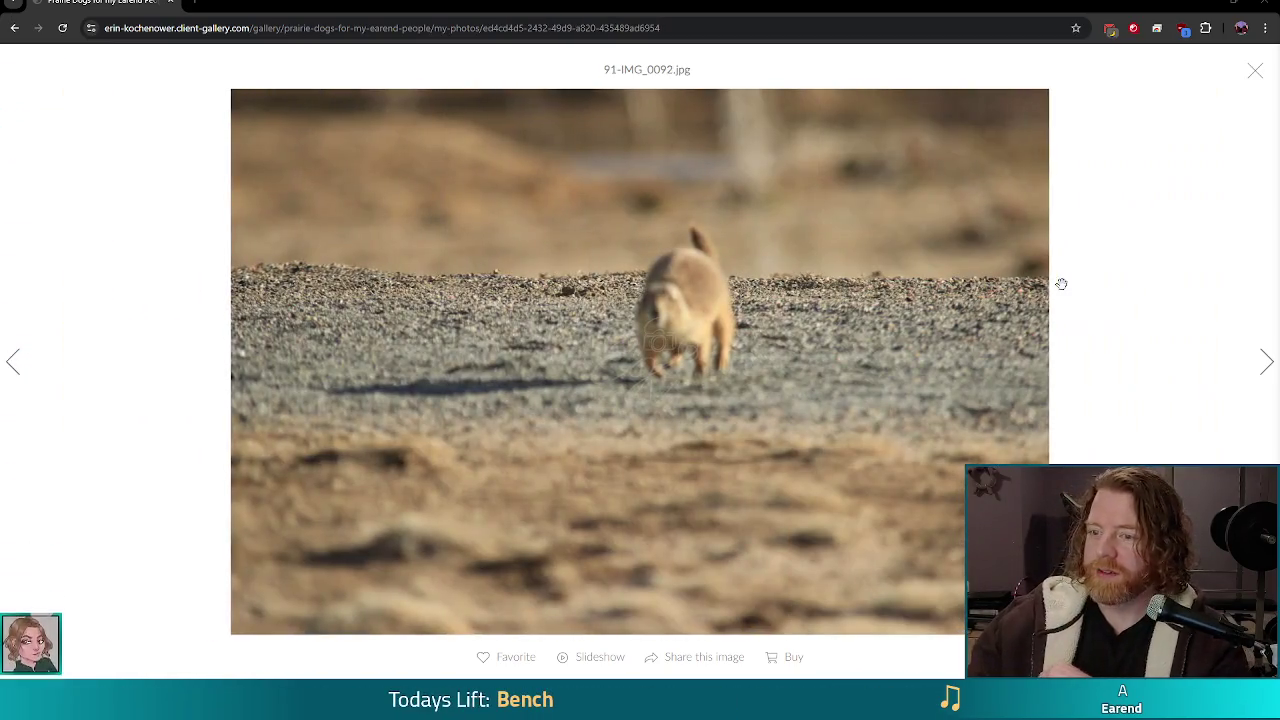
pyautogui.click(1062, 280)
pyautogui.click(1065, 273)
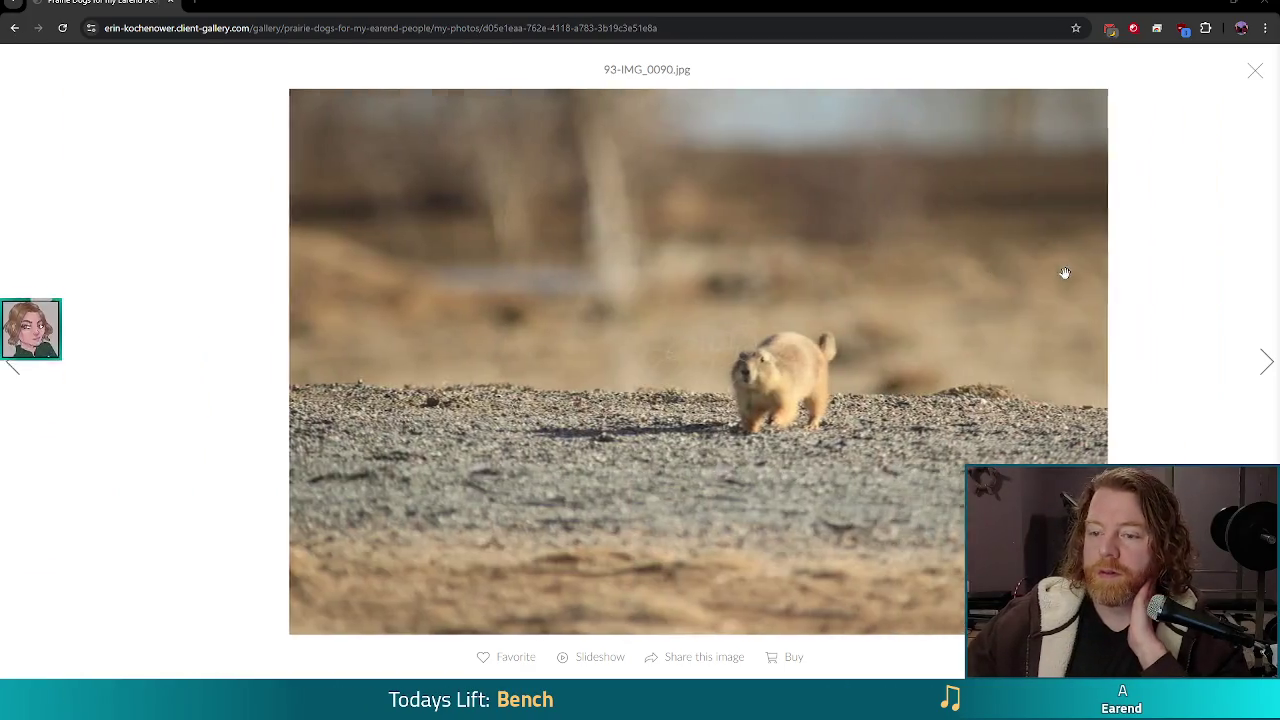
pyautogui.click(1065, 273)
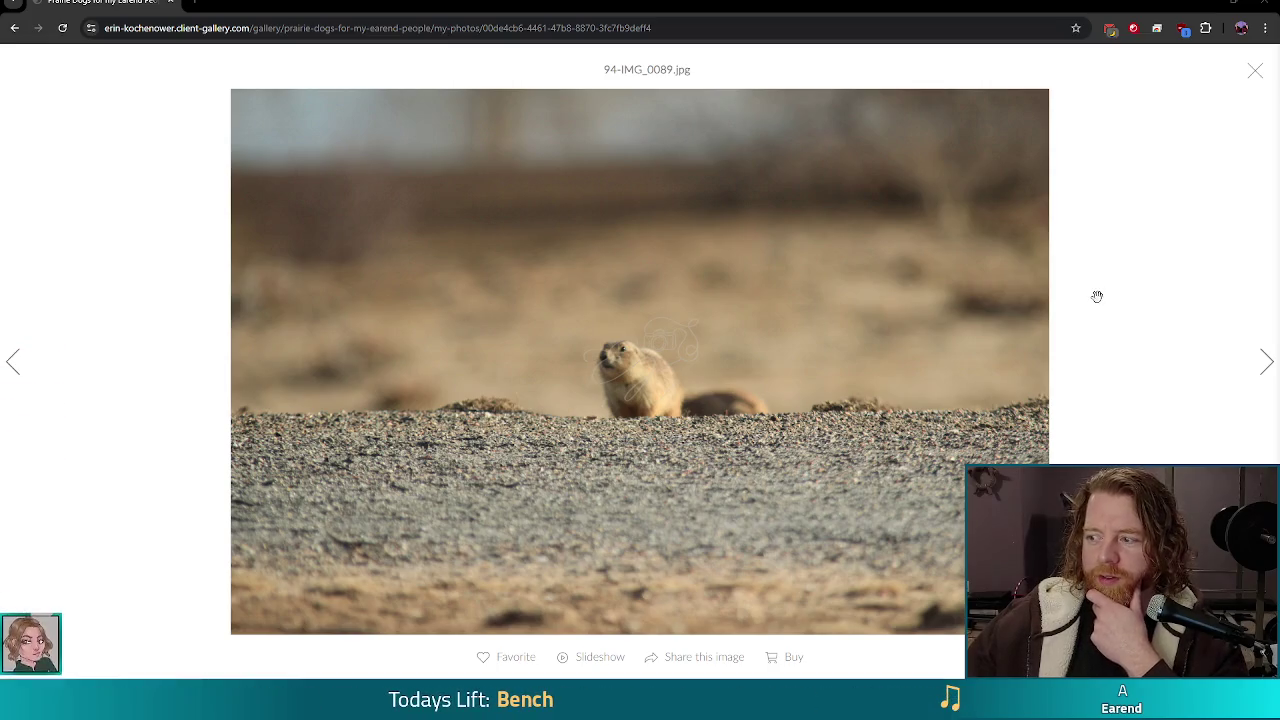
pyautogui.click(1179, 360)
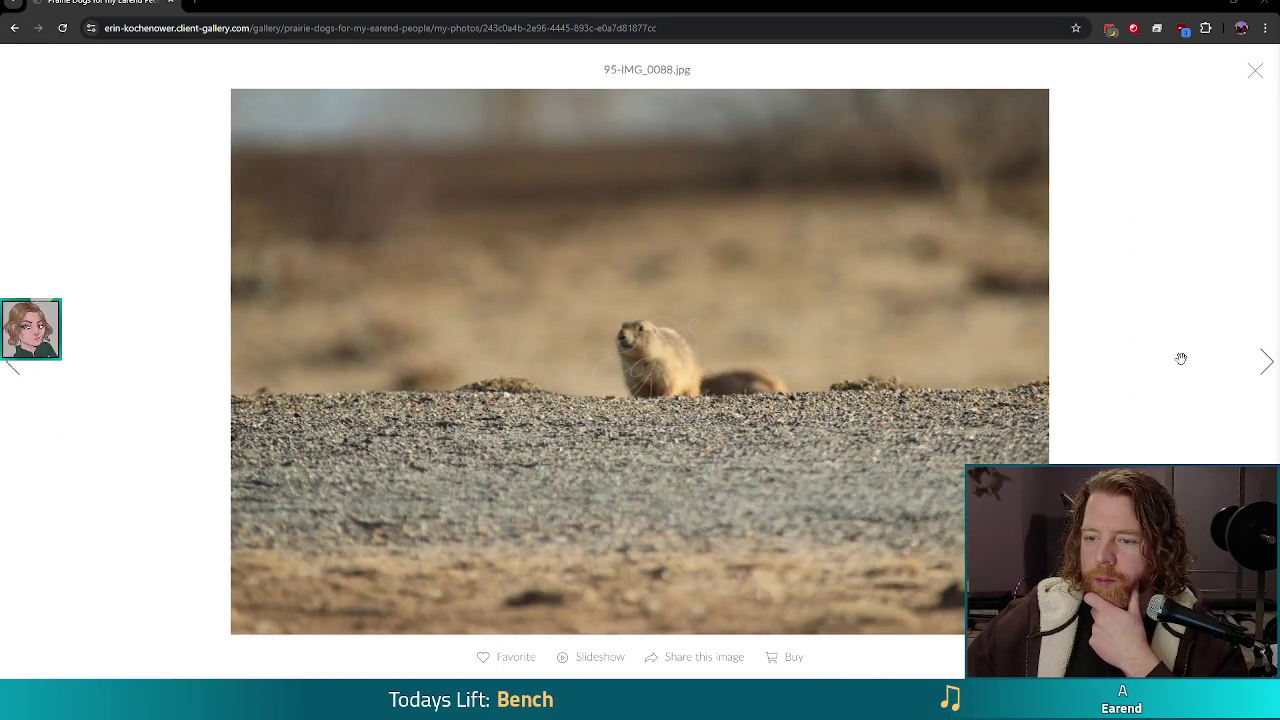
pyautogui.click(1181, 358)
pyautogui.click(1170, 348)
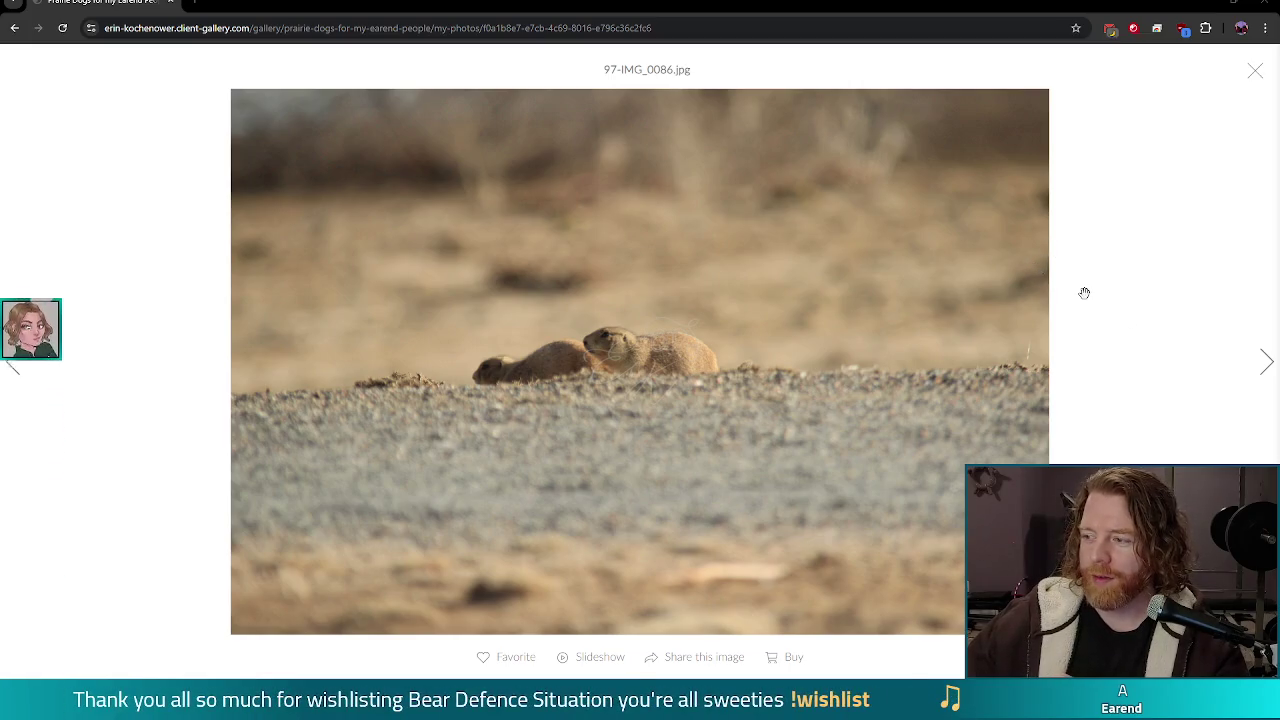
pyautogui.press('Right')
pyautogui.press('Right')
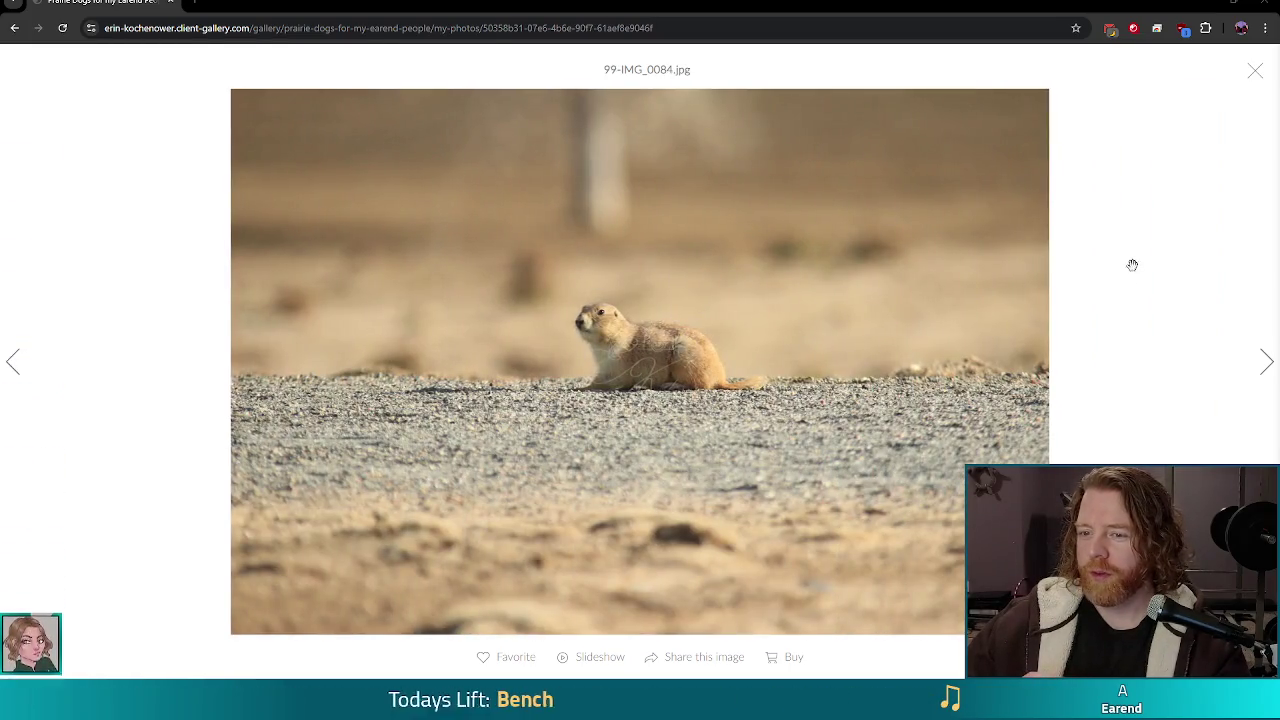
# Step: Step through the prairie dog photos from 100-IMG_0083 to 107-IMG_0074.jpg with the Right arrow
pyautogui.press('Right')
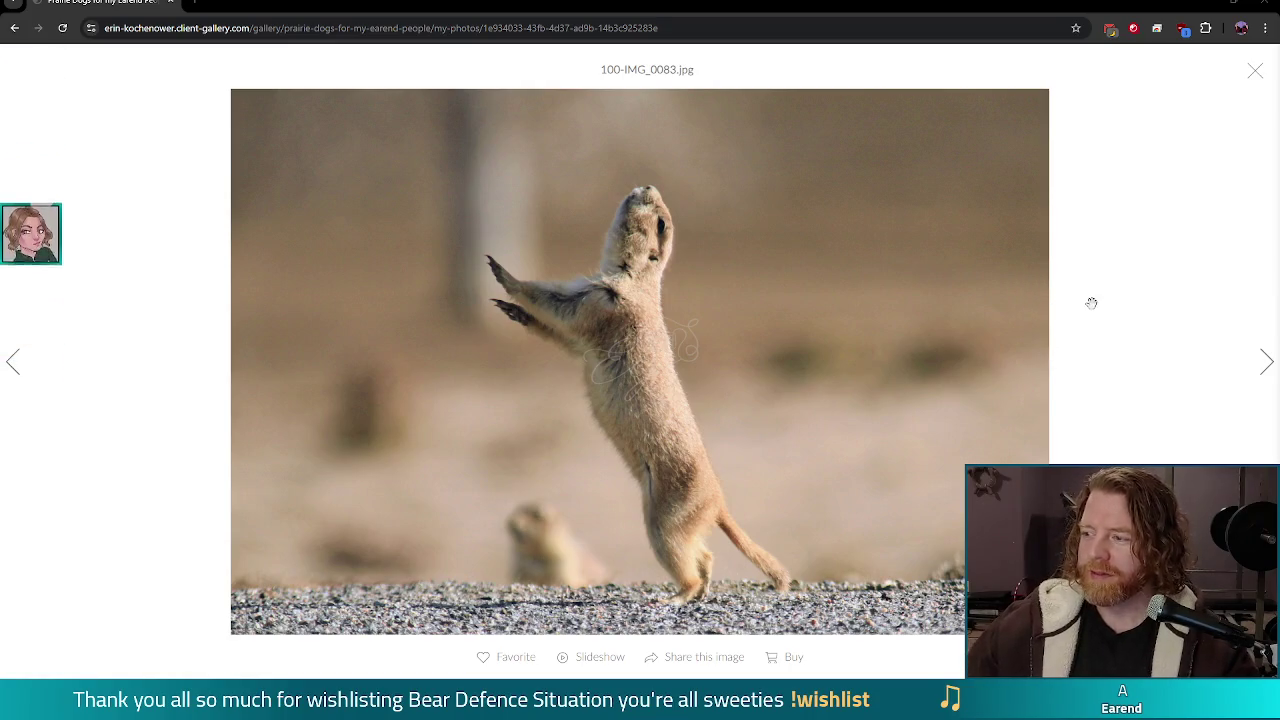
pyautogui.press('Right')
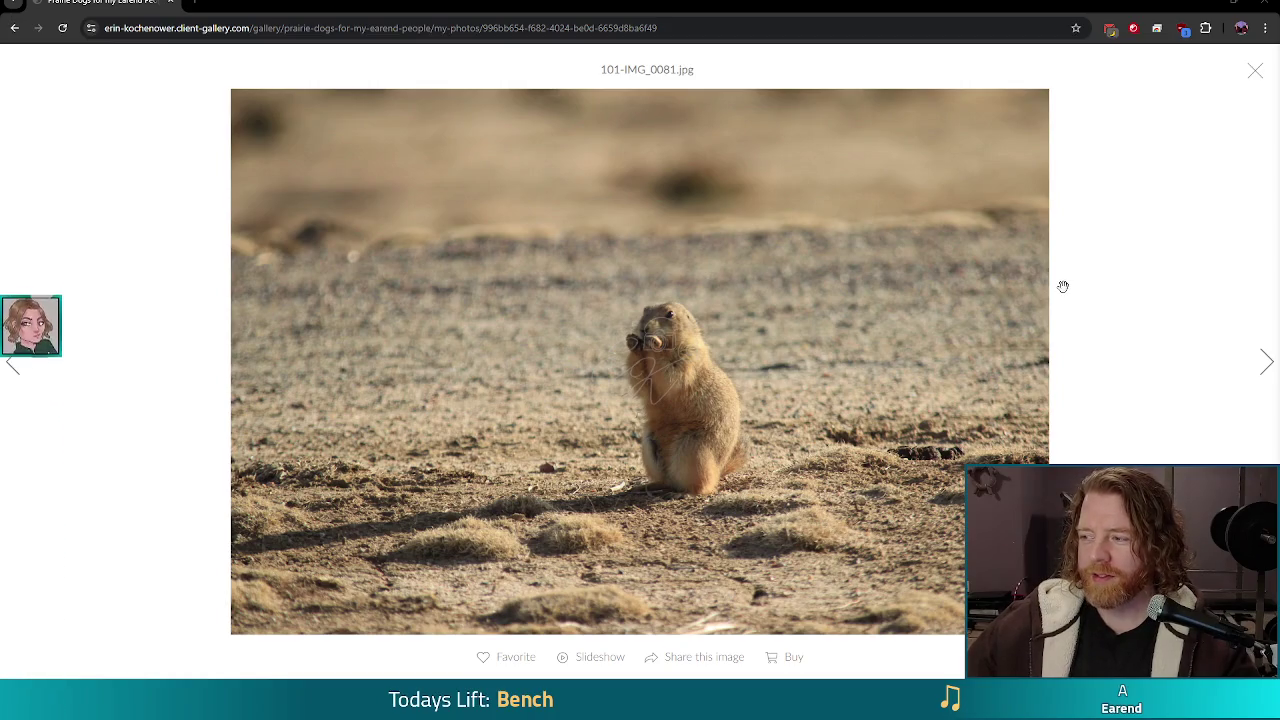
pyautogui.press('Right')
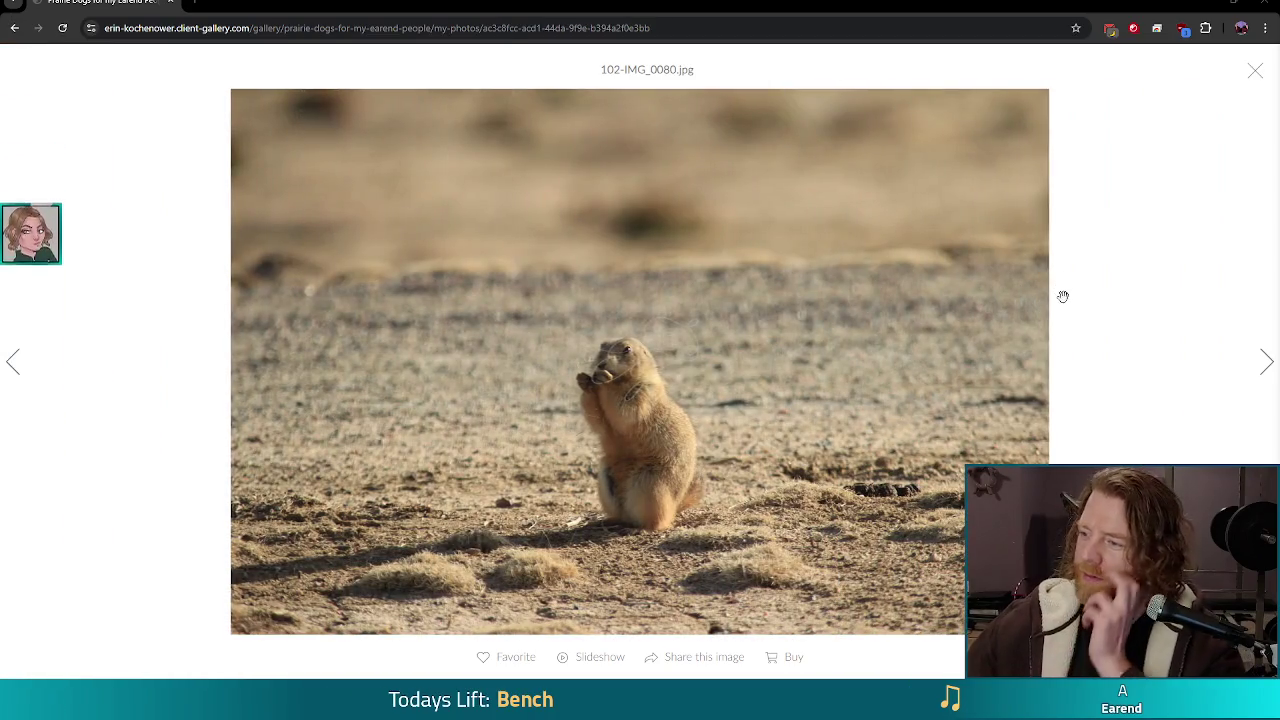
pyautogui.press('Right')
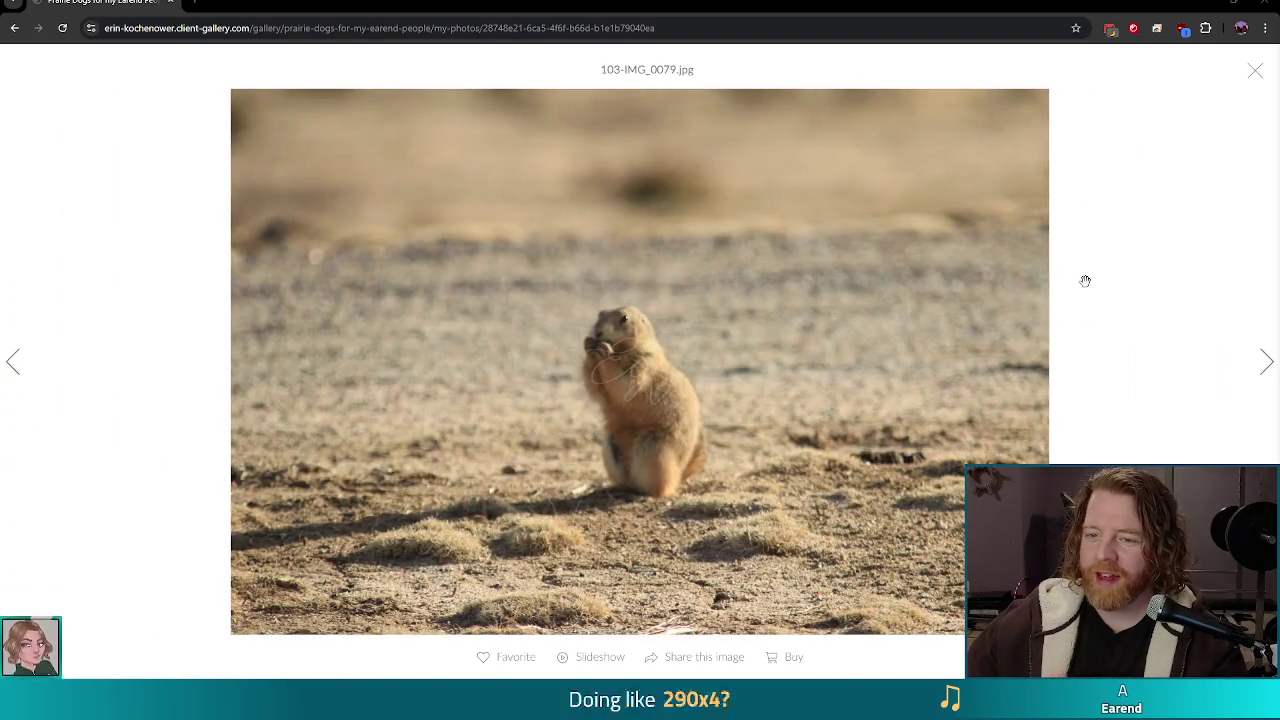
pyautogui.press('Right')
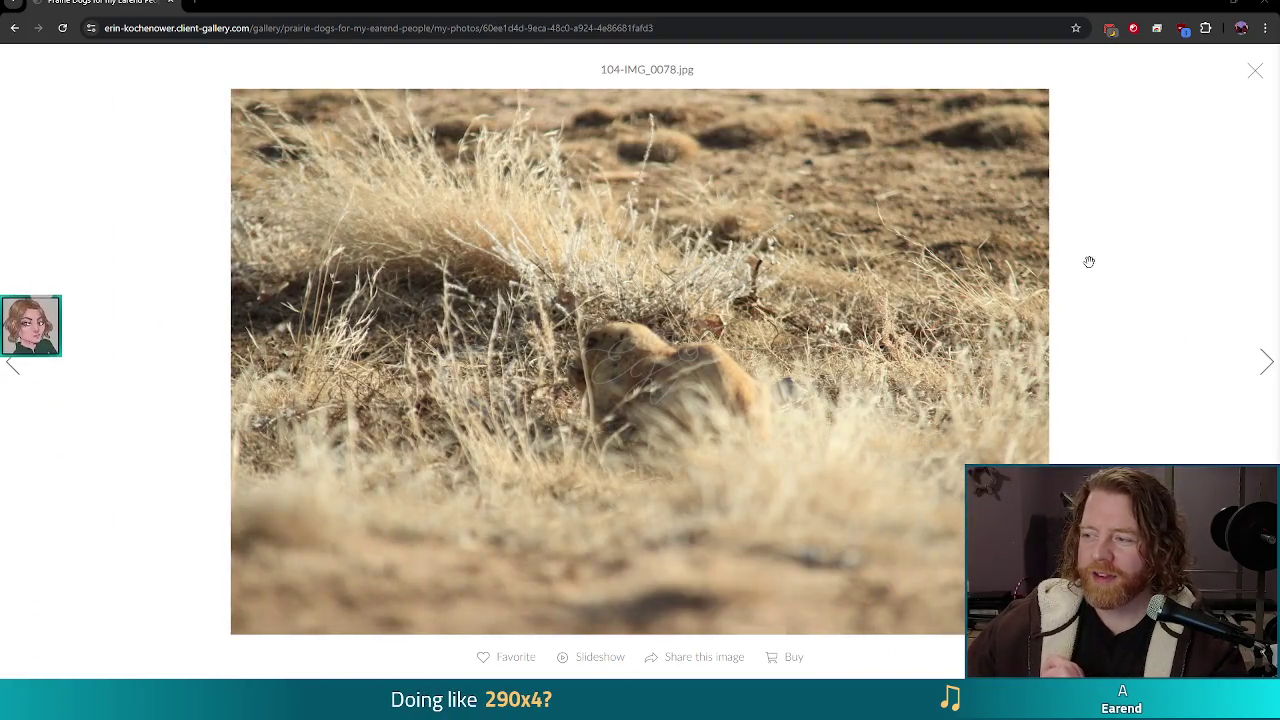
pyautogui.press('Right')
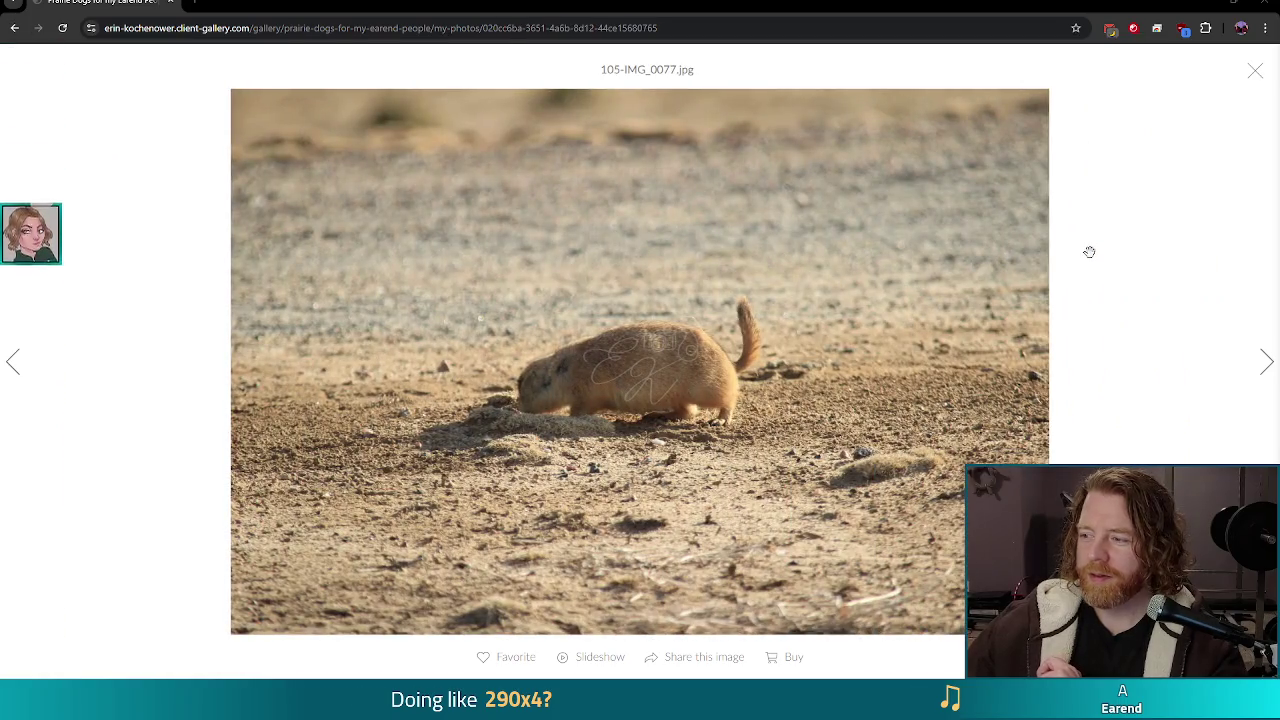
pyautogui.press('Right')
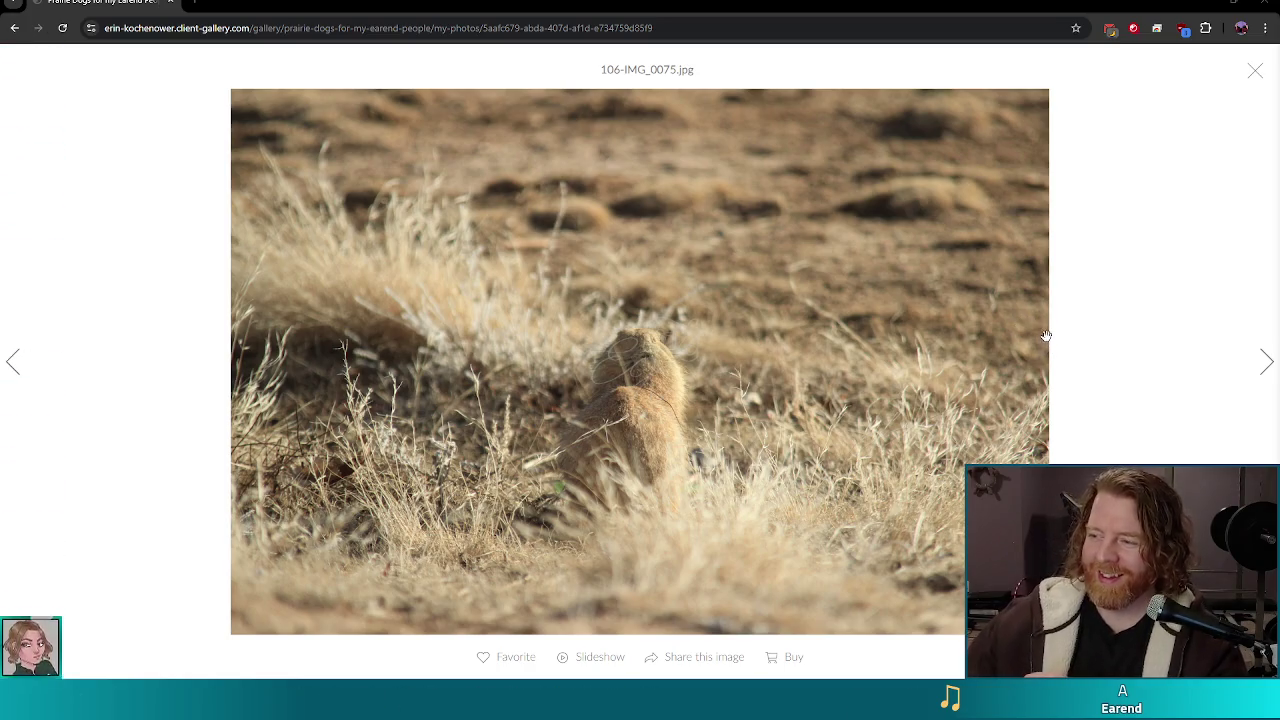
pyautogui.press('Right')
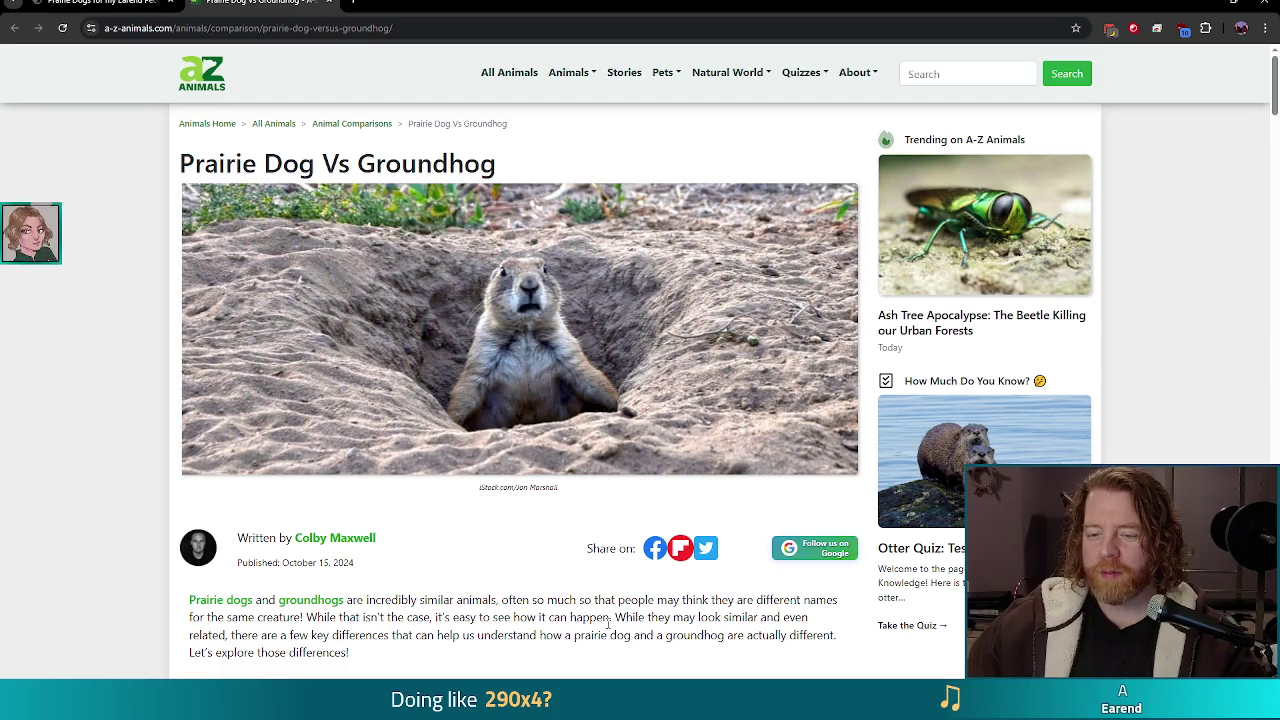
# Step: Read the A-Z Animals Prairie Dog Vs Groundhog intro, then return to the gallery at 107-IMG_0074.jpg
pyautogui.scroll(-2, 607, 625)
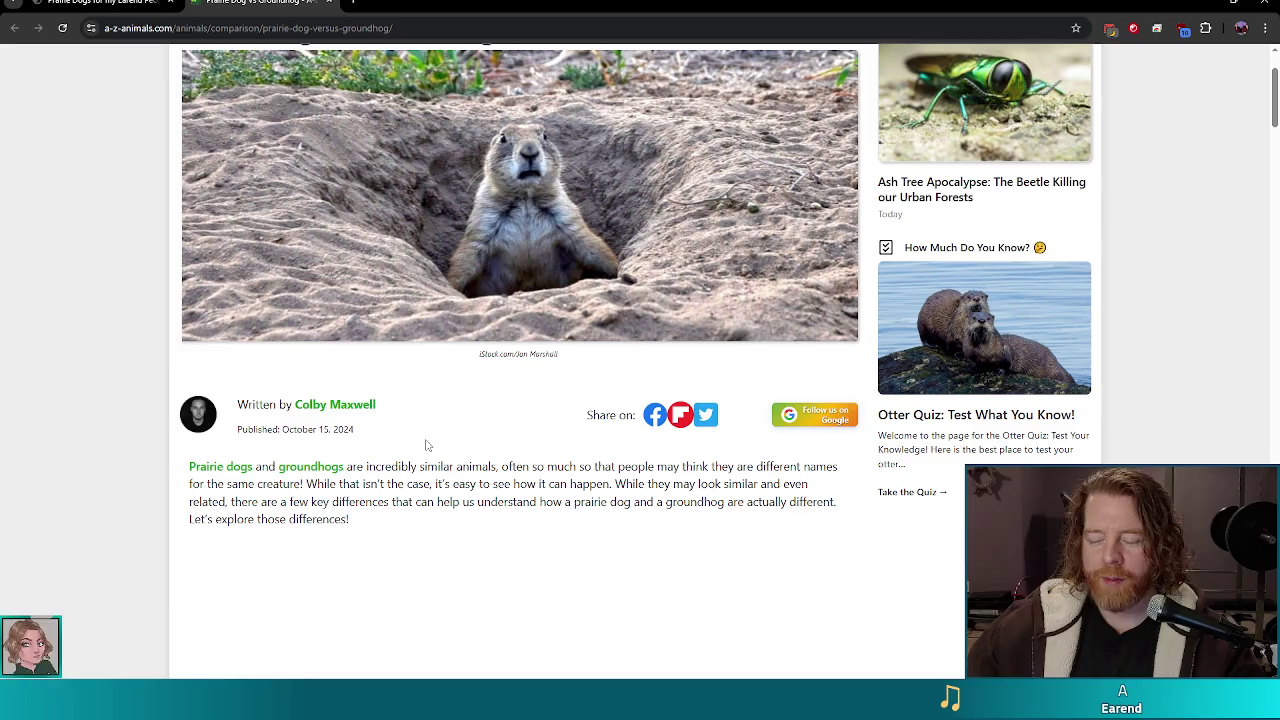
pyautogui.scroll(-2, 391, 414)
pyautogui.scroll(1, 391, 414)
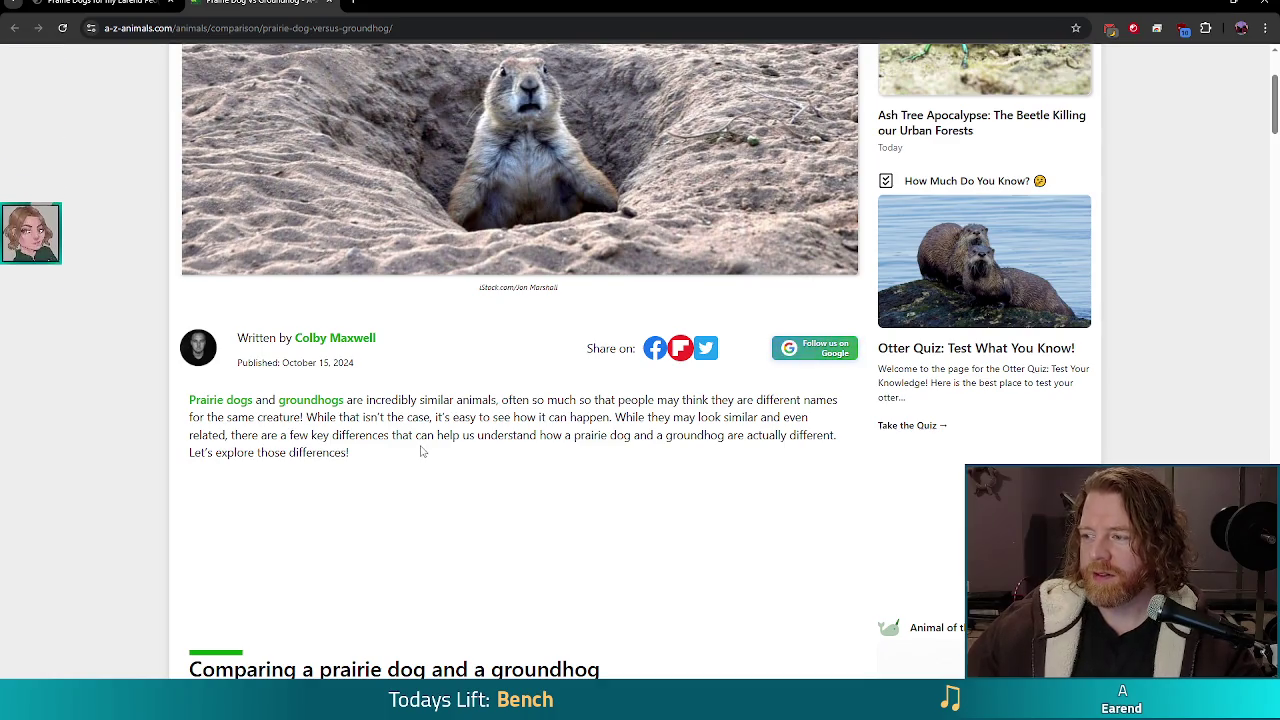
pyautogui.scroll(2, 451, 451)
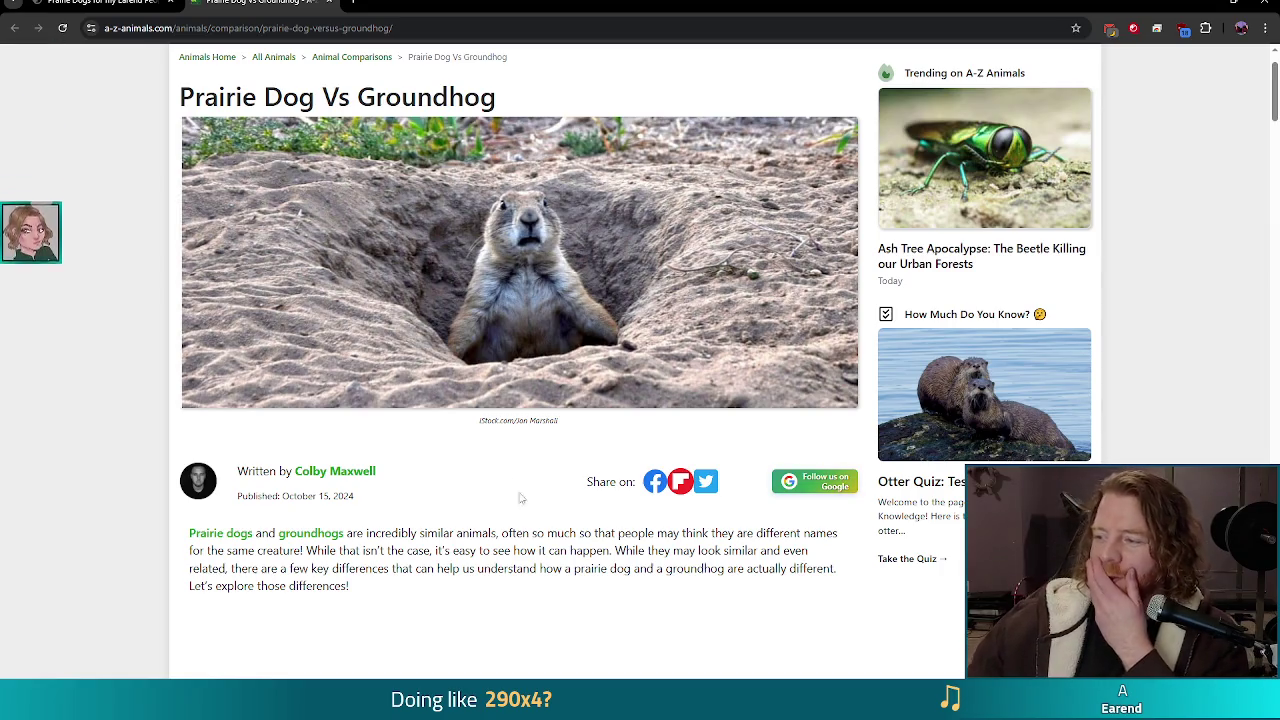
pyautogui.hotkey('ctrl', 'shift', 'Tab')
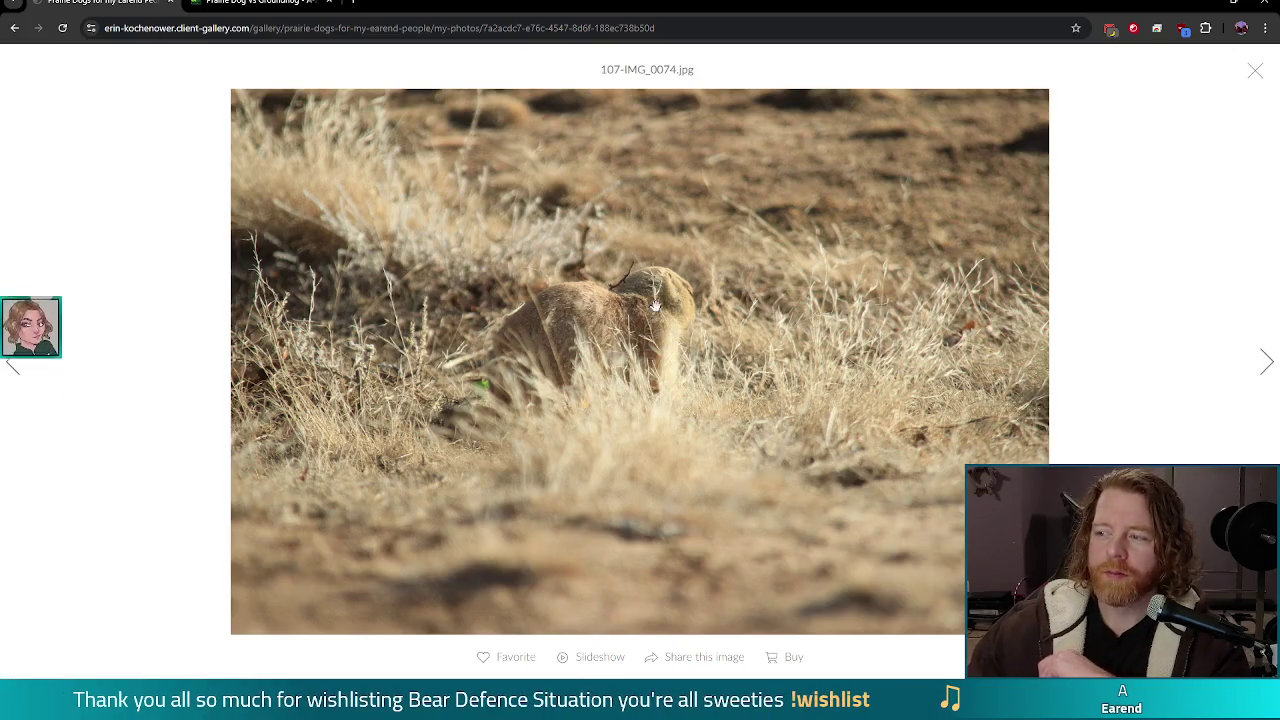
# Step: Page through the gallery photos from 112-IMG_0069 to about photo 116
pyautogui.press('Right')
pyautogui.press('Right')
pyautogui.press('Right')
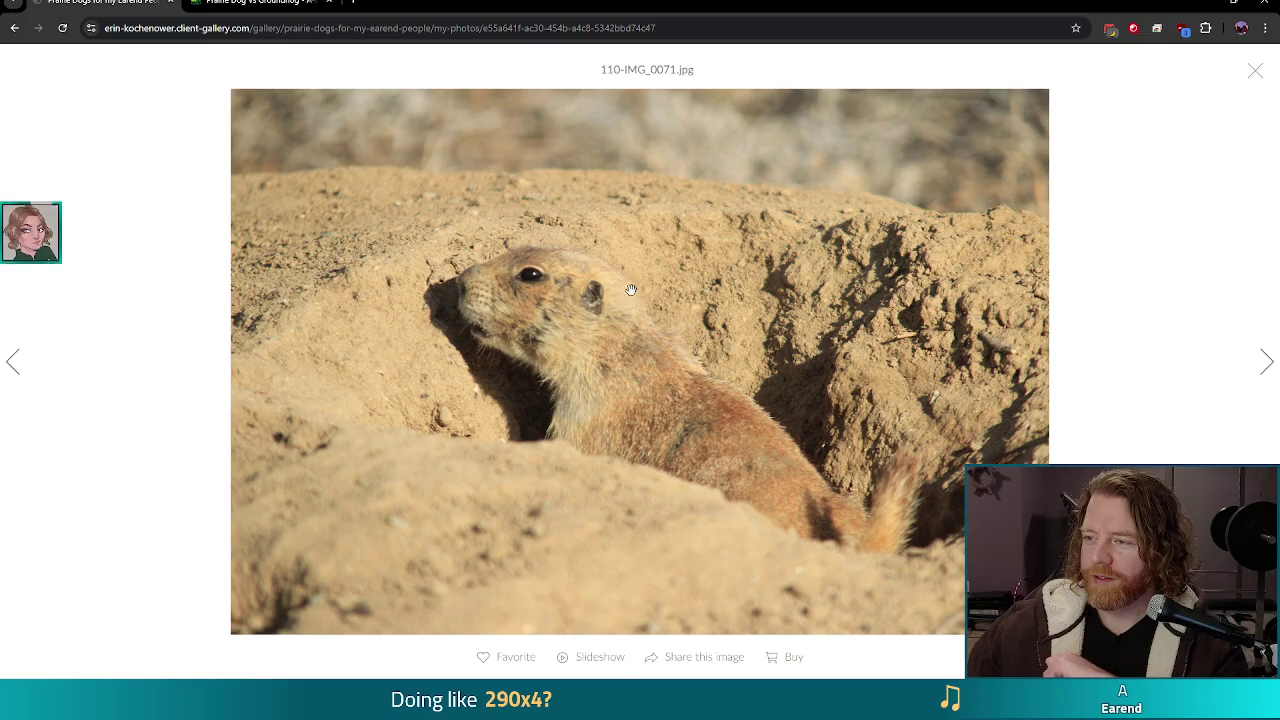
pyautogui.press('Right')
pyautogui.press('Right')
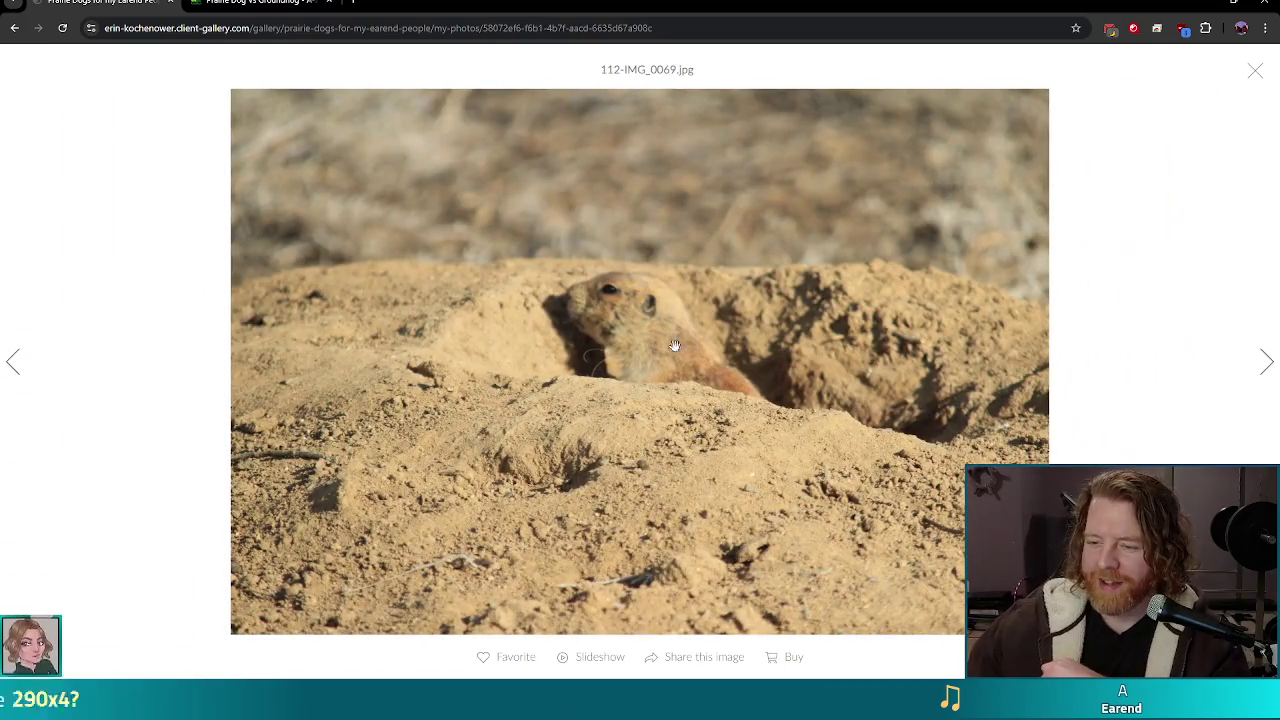
pyautogui.press('Right')
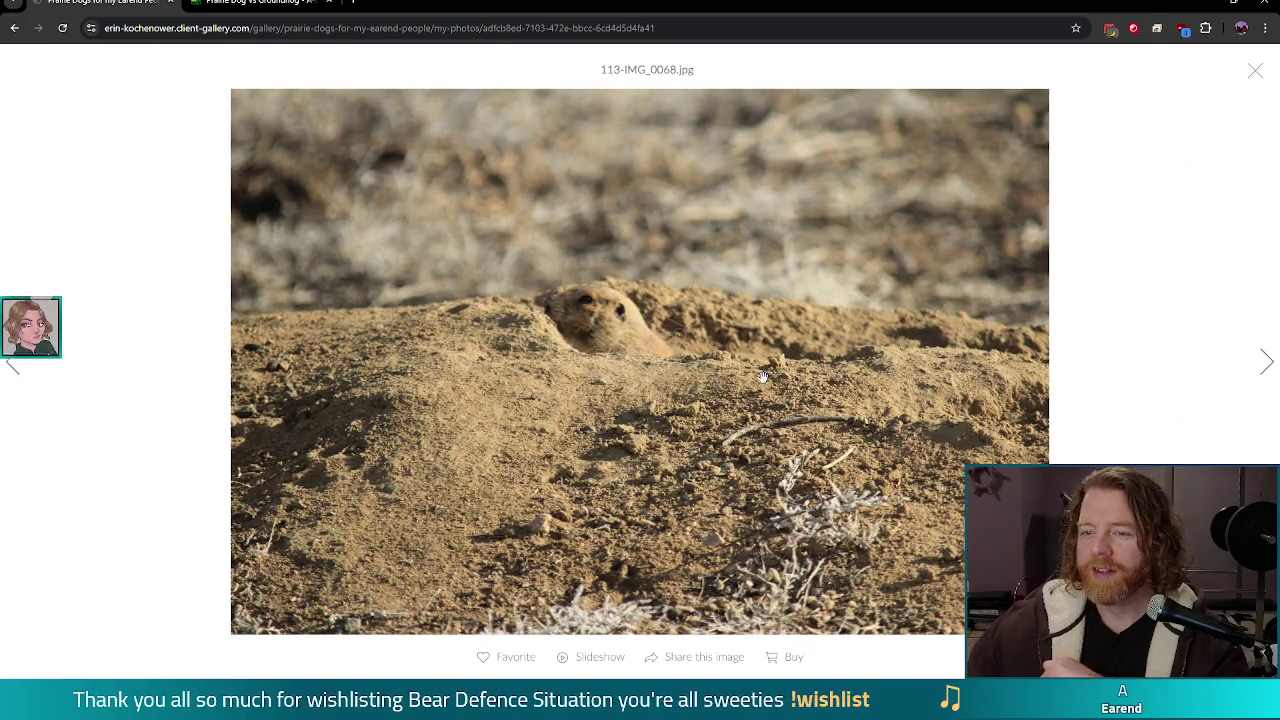
pyautogui.press('Right')
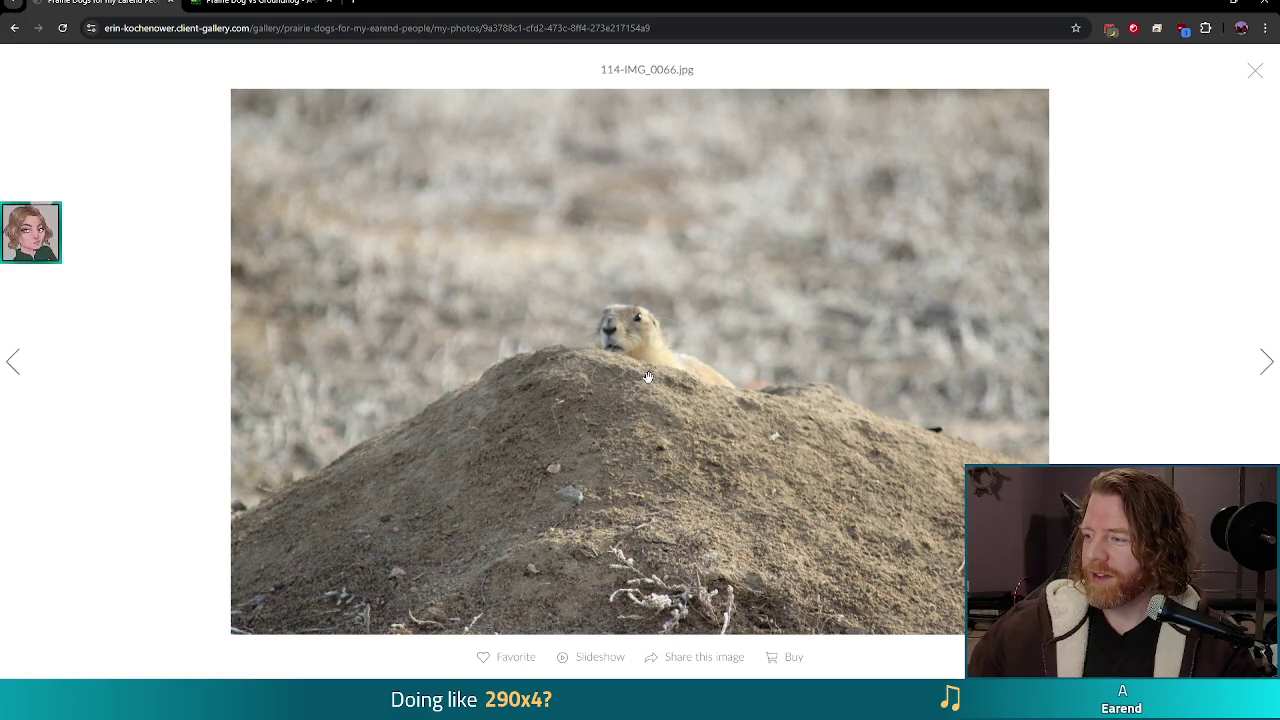
pyautogui.press('Right')
pyautogui.press('Right')
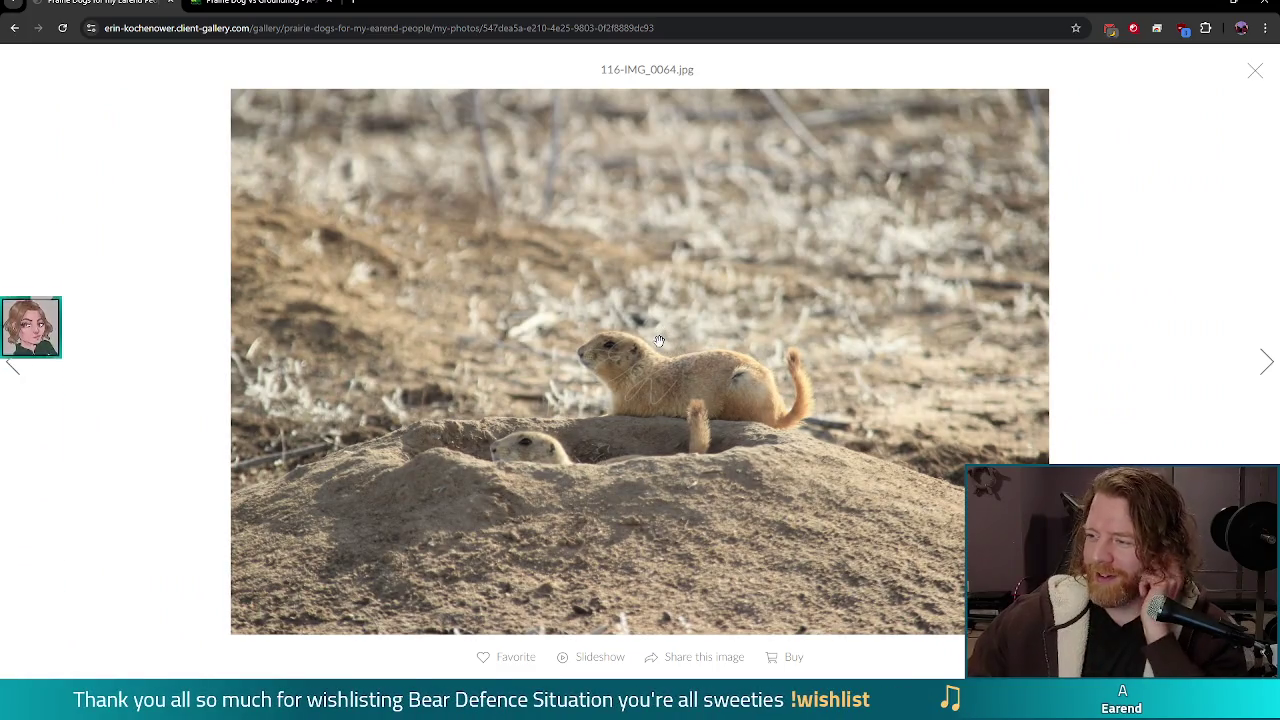
pyautogui.press('Right')
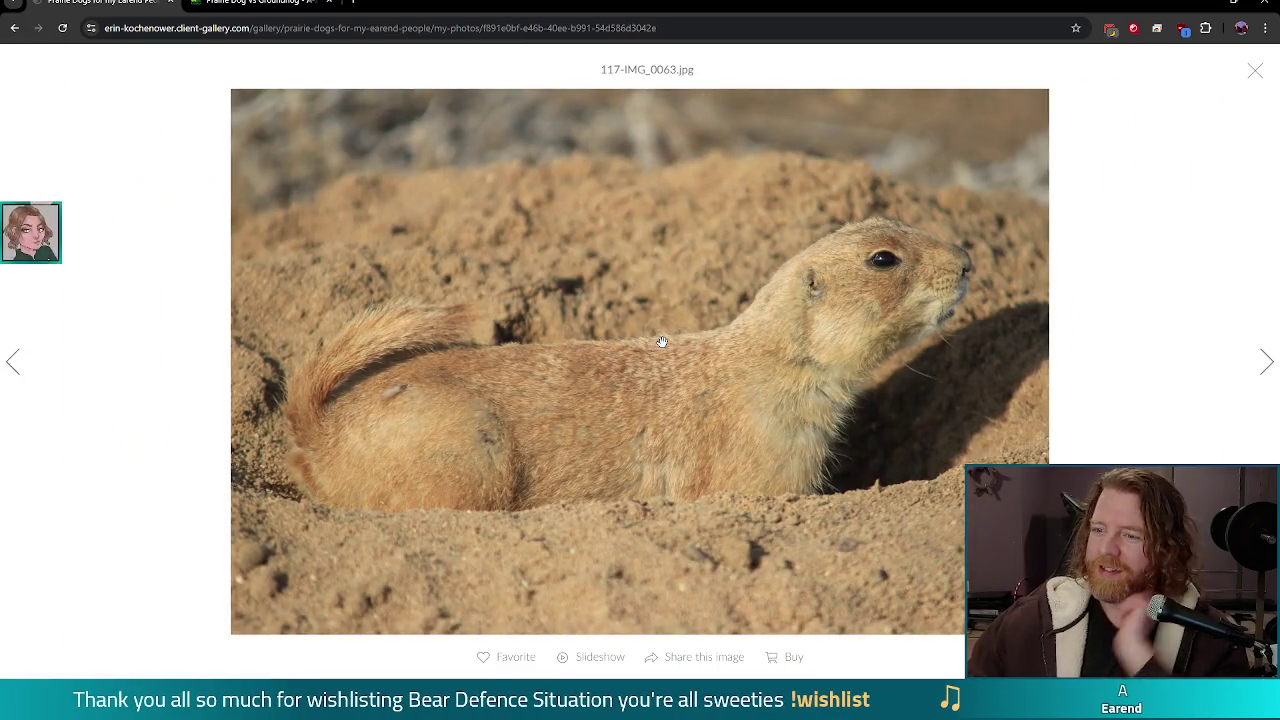
# Step: Continue to the last photo, 140-IMG_0040.jpg, and close the browser to return to the game
pyautogui.press('Right')
pyautogui.press('Right')
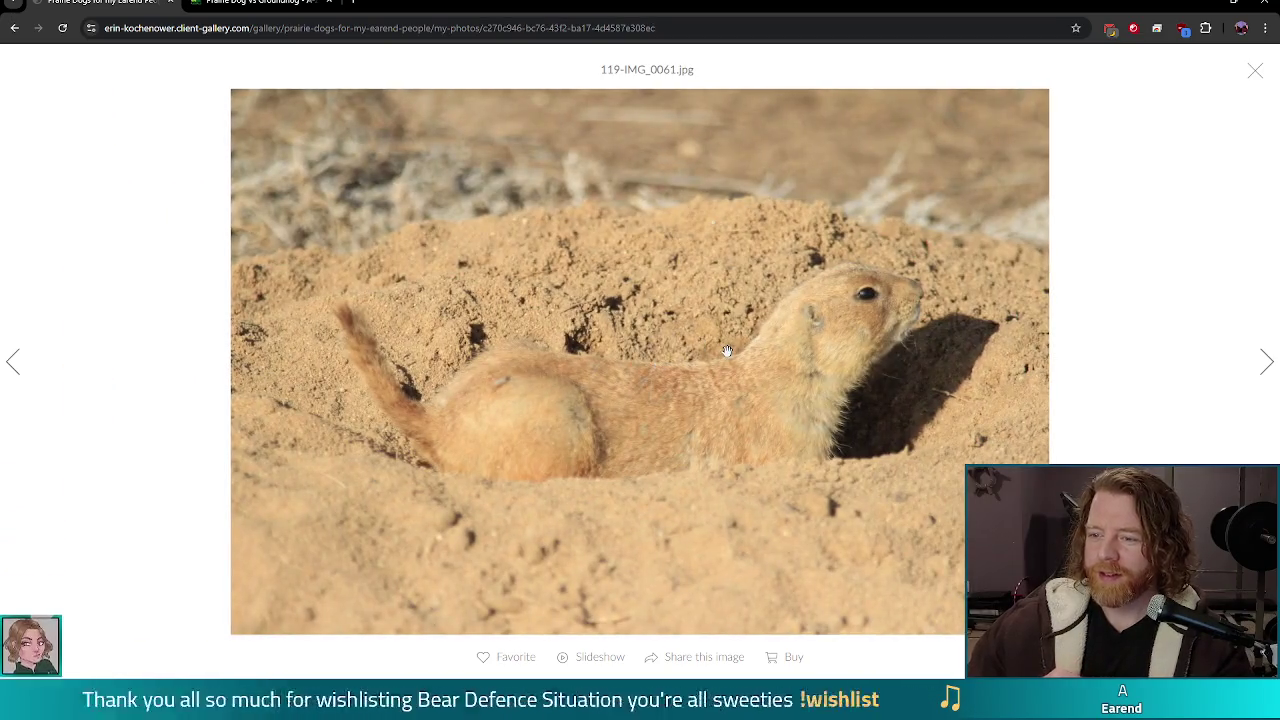
pyautogui.press('Right')
pyautogui.press('Right')
pyautogui.press('Right')
pyautogui.press('Right')
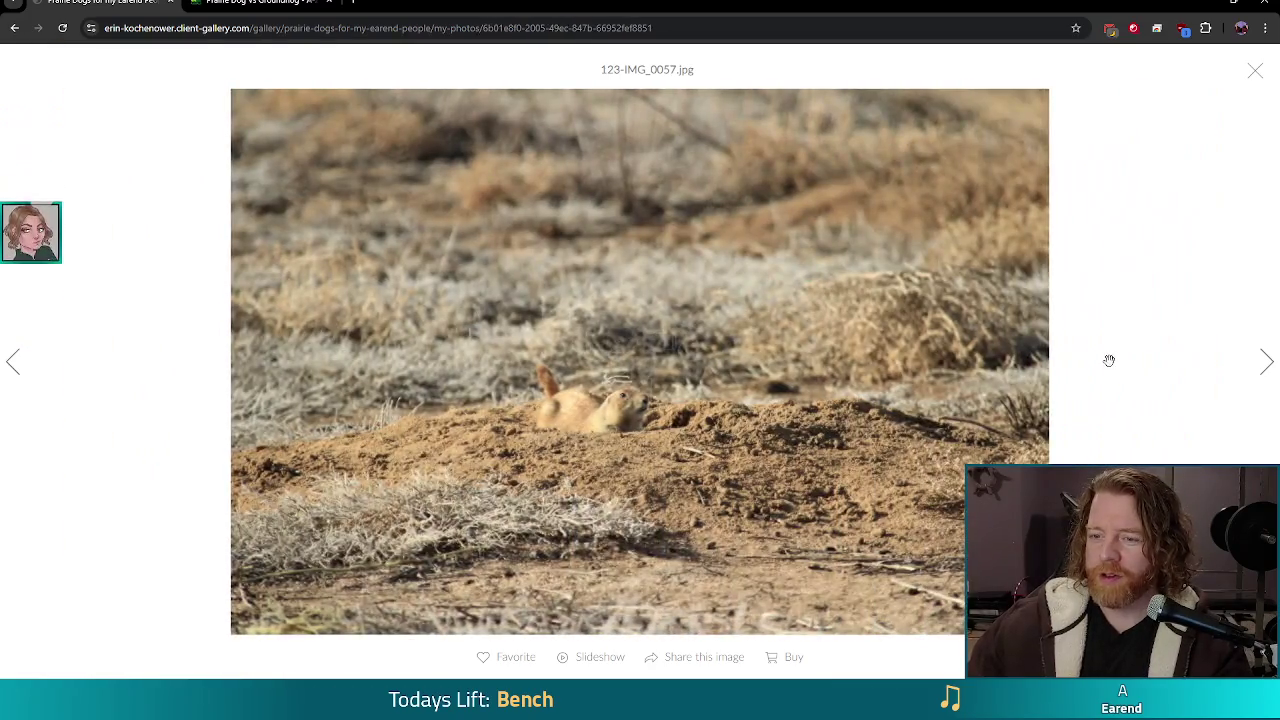
pyautogui.press('Right')
pyautogui.press('Right')
pyautogui.press('Right')
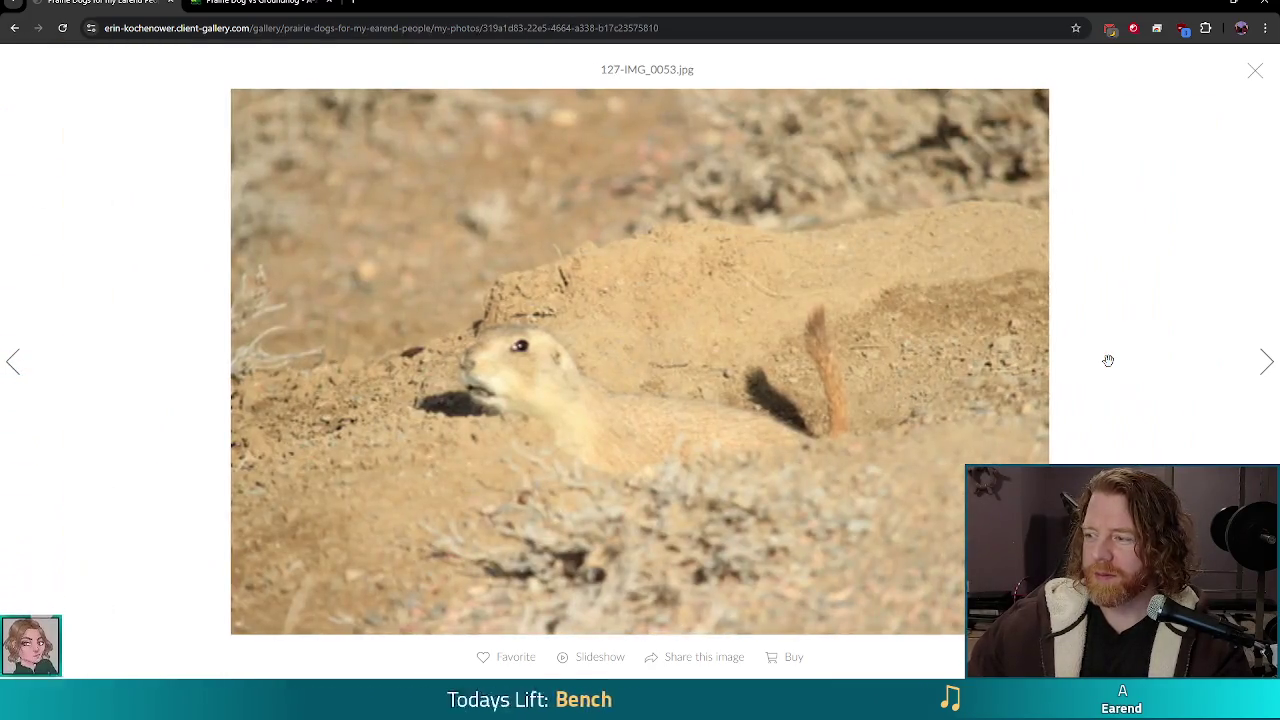
pyautogui.press('Right')
pyautogui.press('Right')
pyautogui.press('Right')
pyautogui.press('Right')
pyautogui.press('Right')
pyautogui.press('Right')
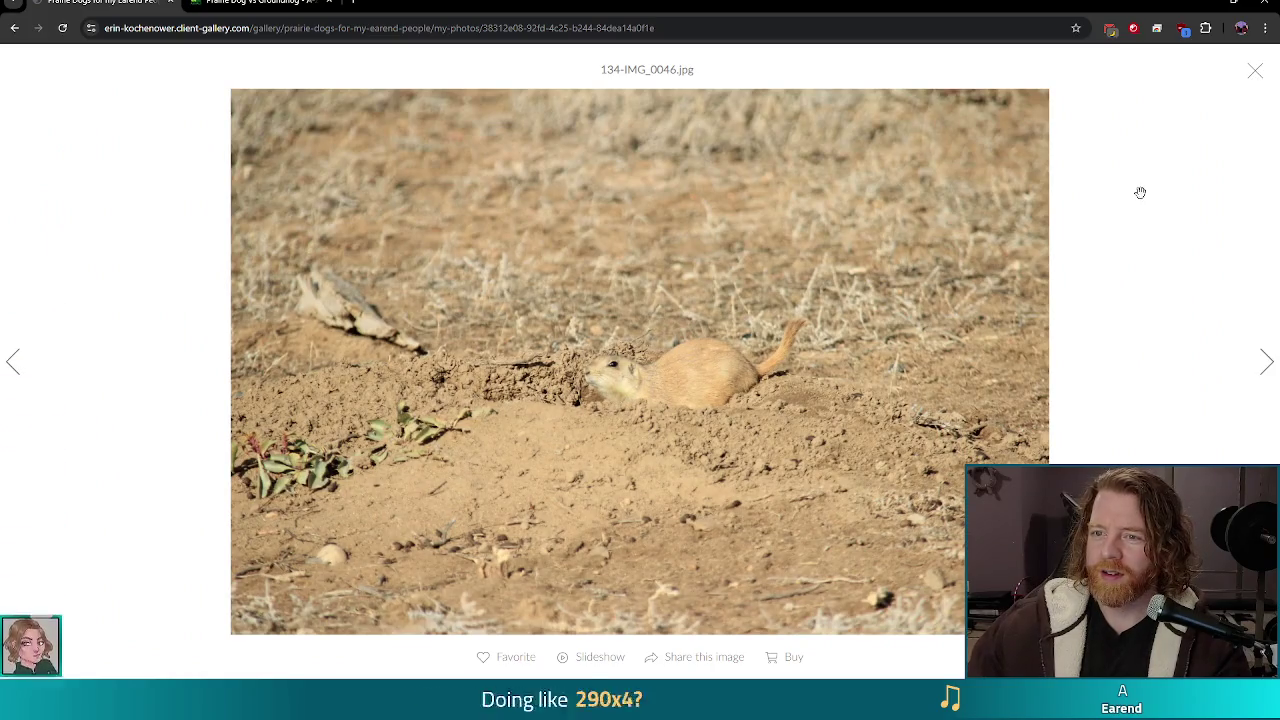
pyautogui.press('Right')
pyautogui.press('Right')
pyautogui.press('Right')
pyautogui.press('Right')
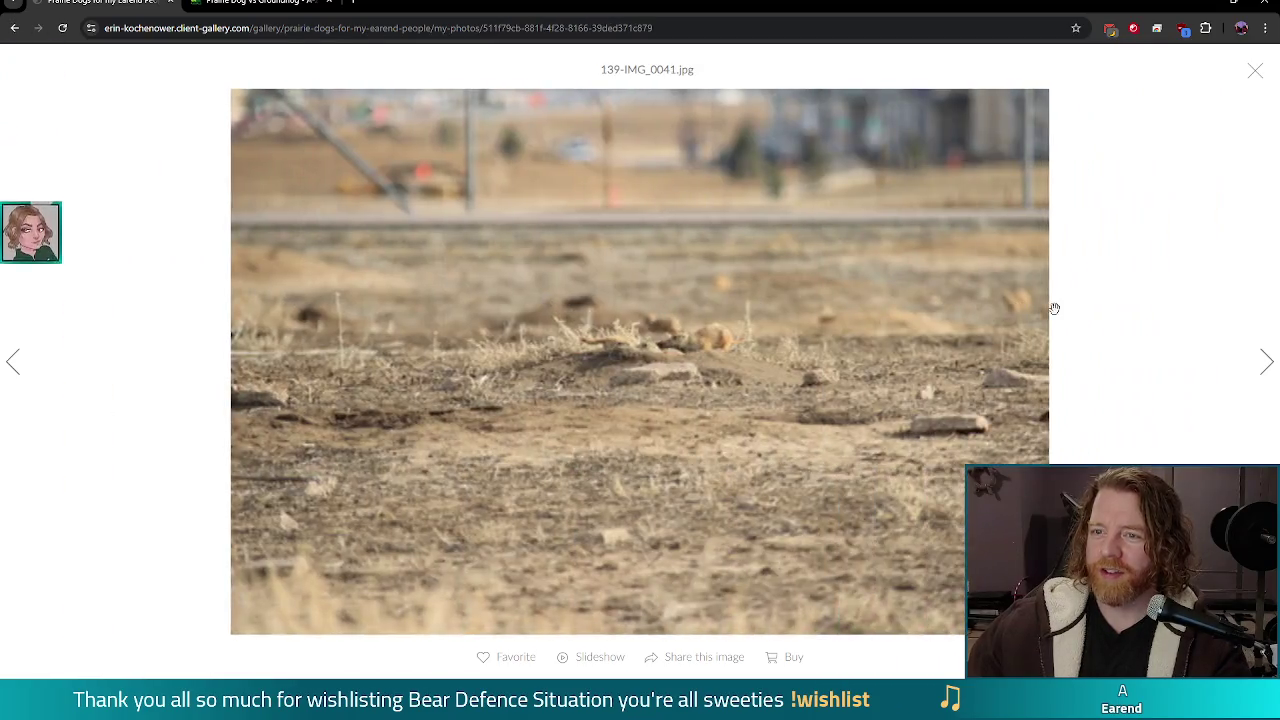
pyautogui.press('Right')
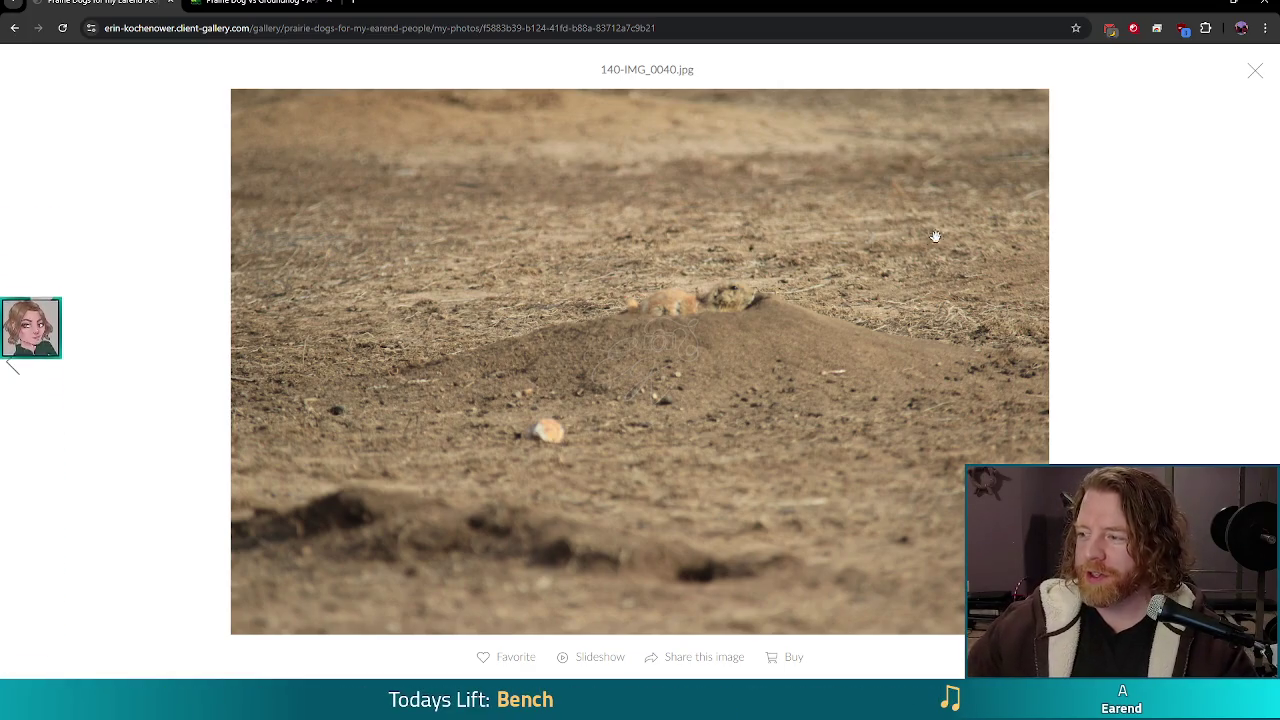
pyautogui.click(1267, 5)
# Step: View the Earth Tower Level 1 upgrade panel showing 0.0 damage and 5.0 range
pyautogui.moveTo(695, 283)
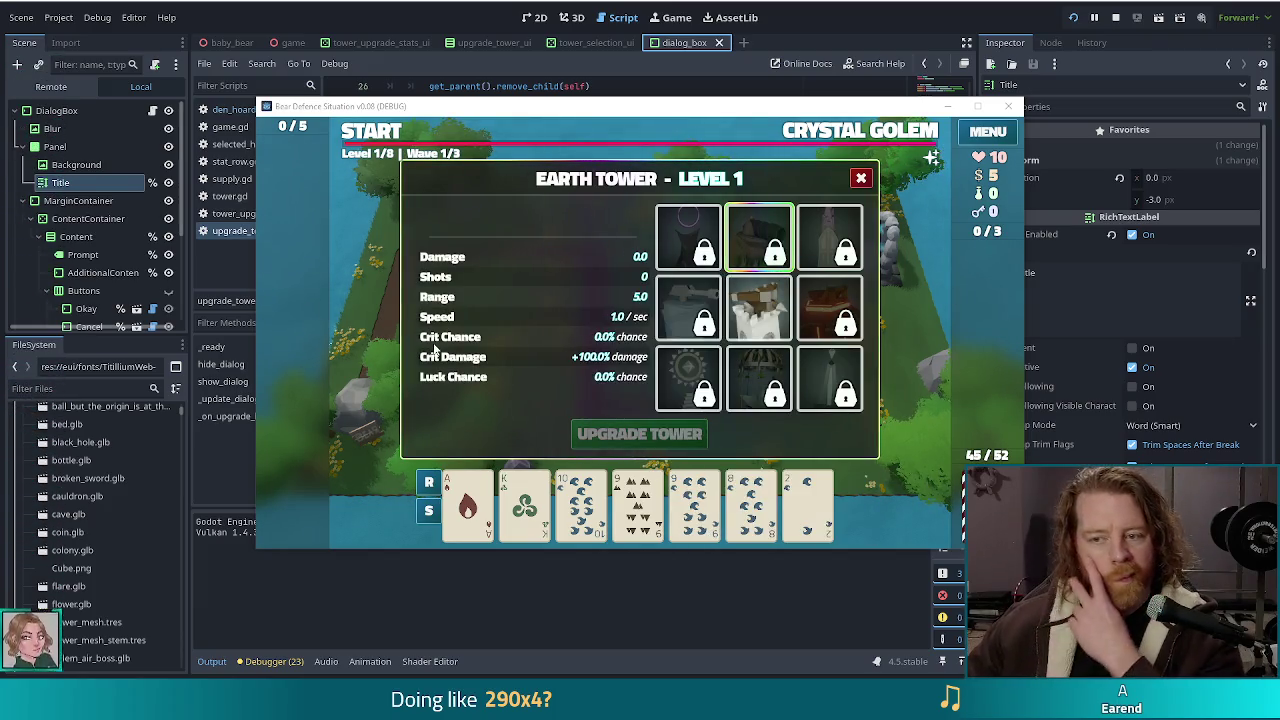
# Step: Switch the upgrade panel to the Fire Tower to review its level 1 stats, then return to the script editor
pyautogui.click(700, 313)
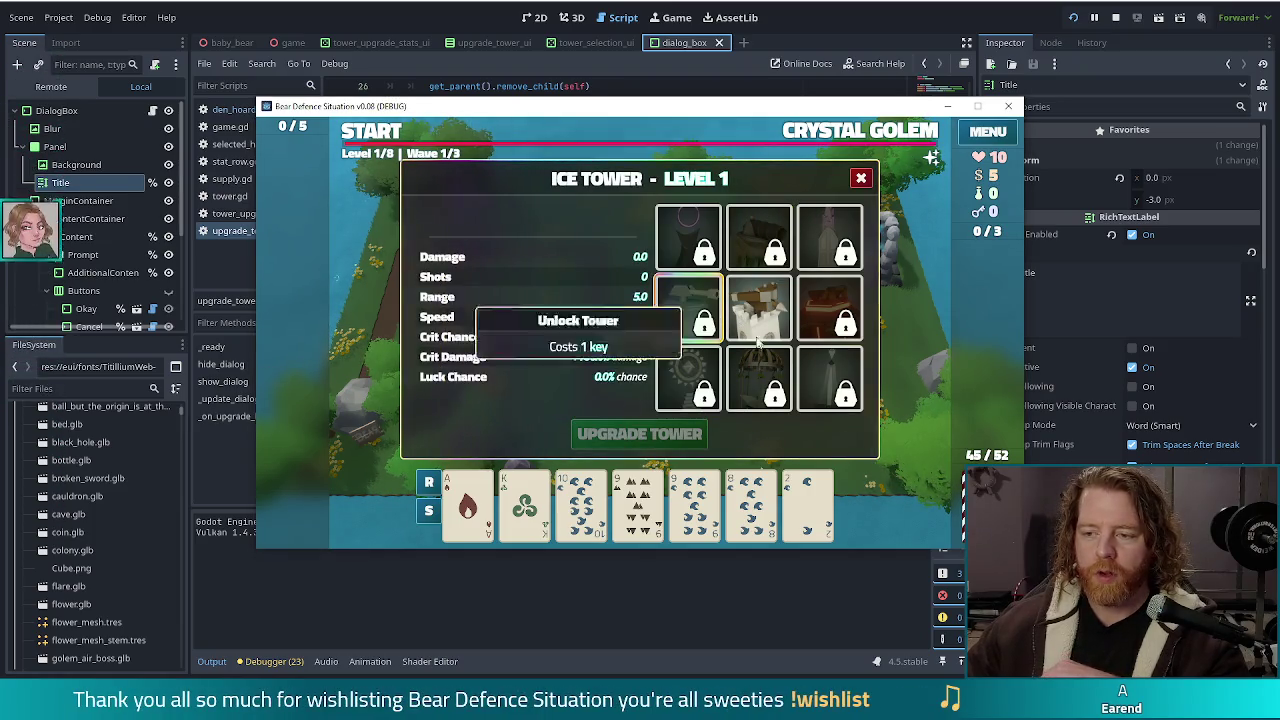
pyautogui.click(811, 294)
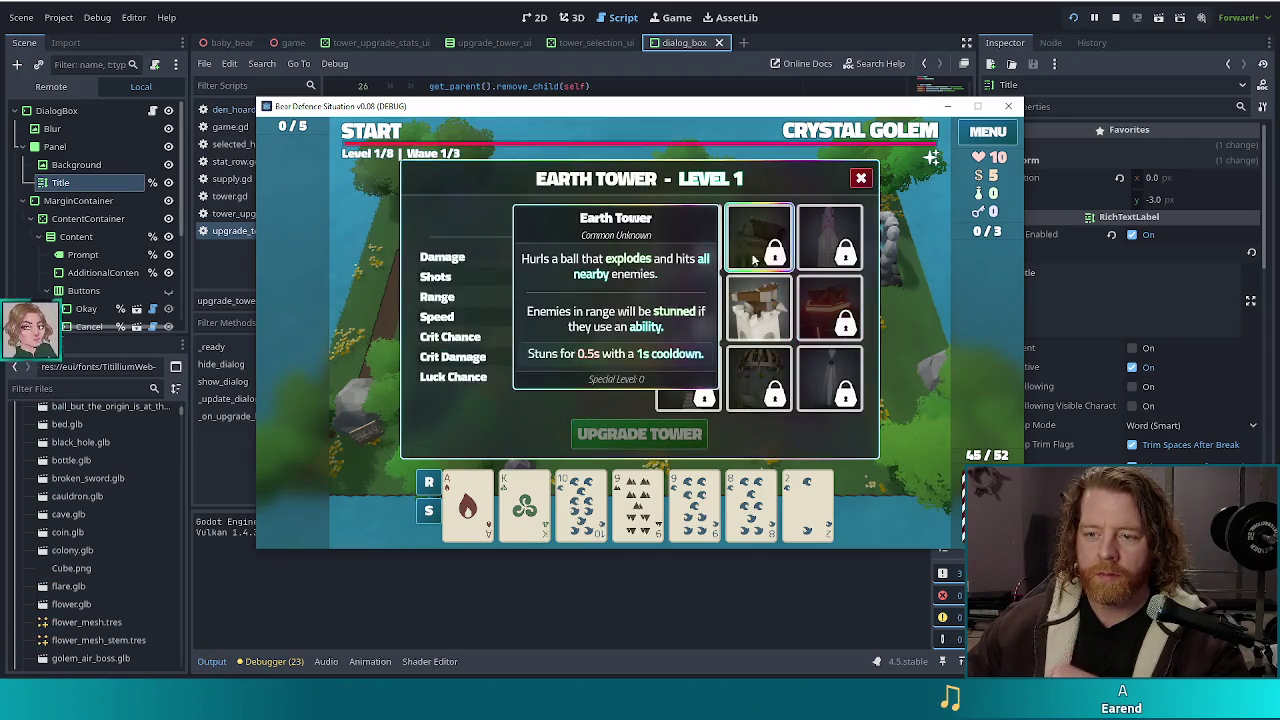
pyautogui.moveTo(825, 307)
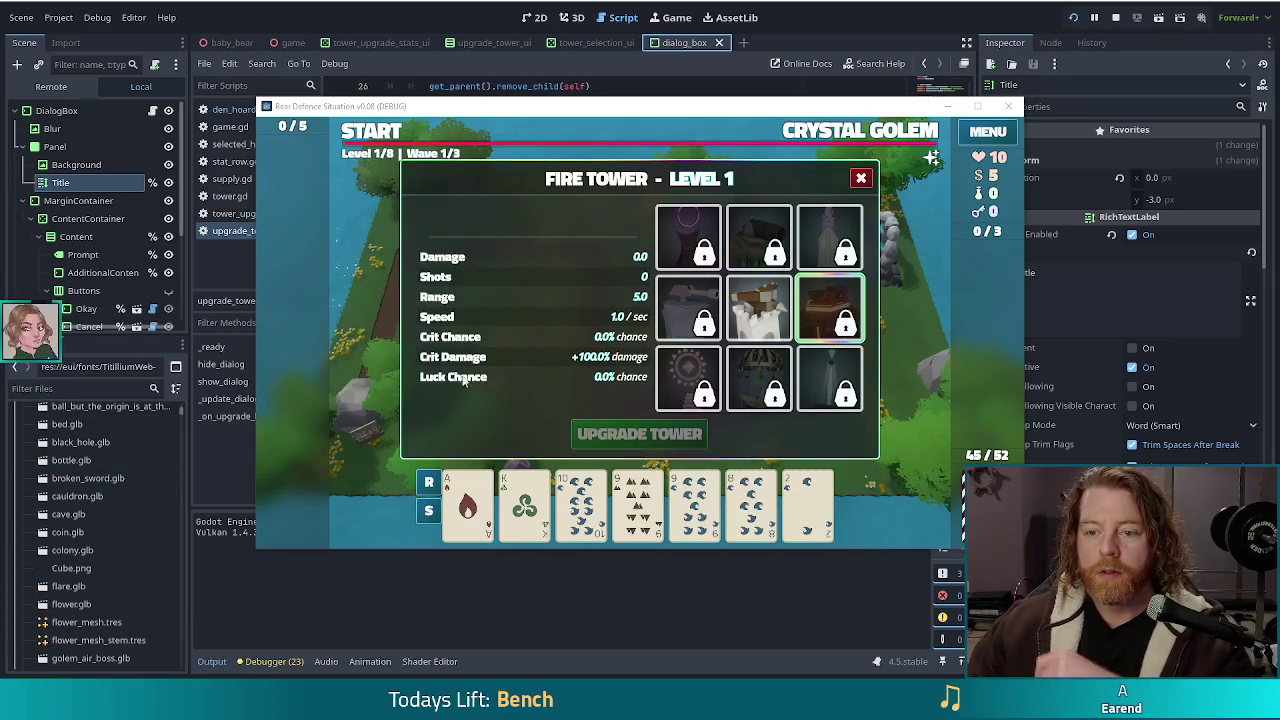
pyautogui.moveTo(786, 300)
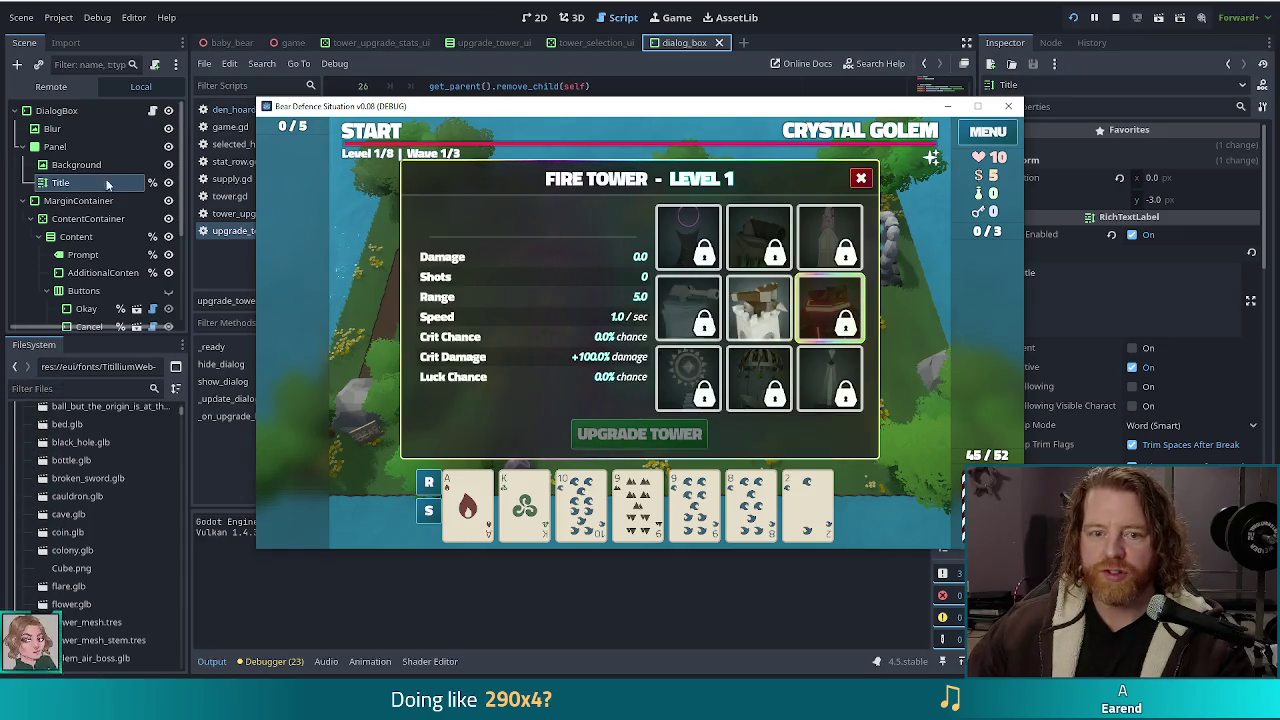
pyautogui.click(90, 370)
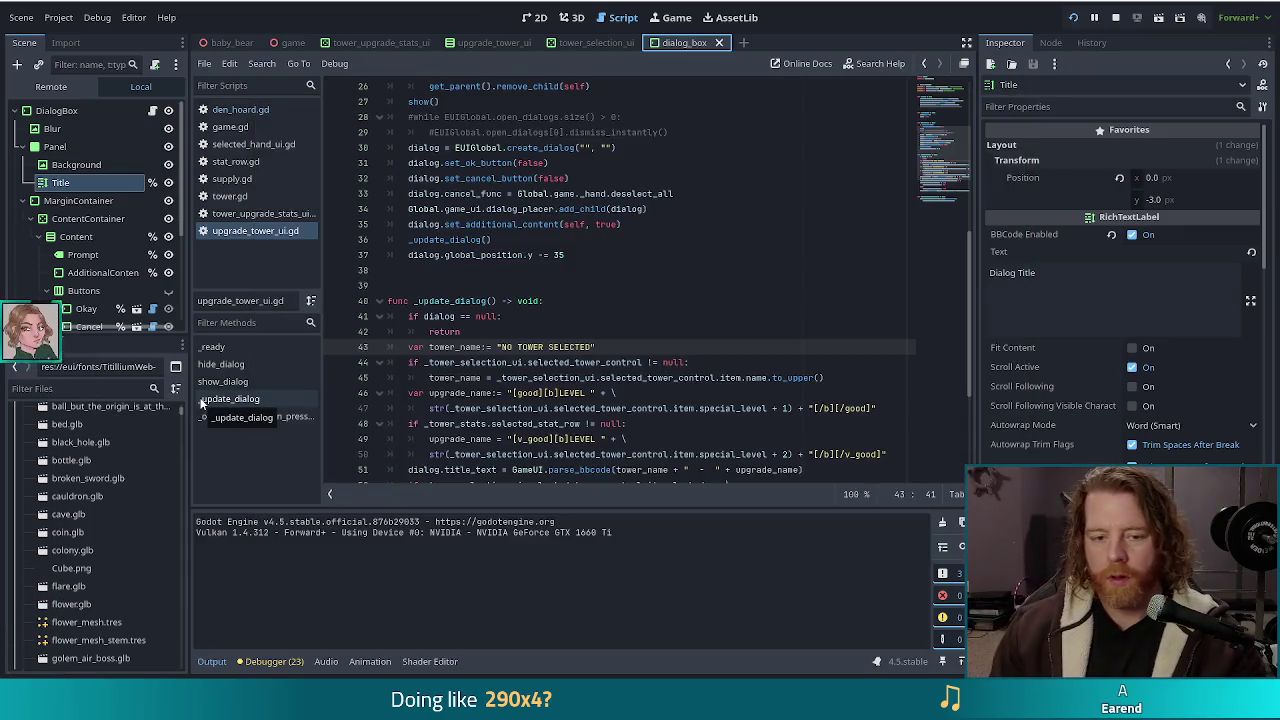
# Step: Filter the FileSystem dock by 'tower' and 'tres' to list the tower .tres files
pyautogui.click(33, 387)
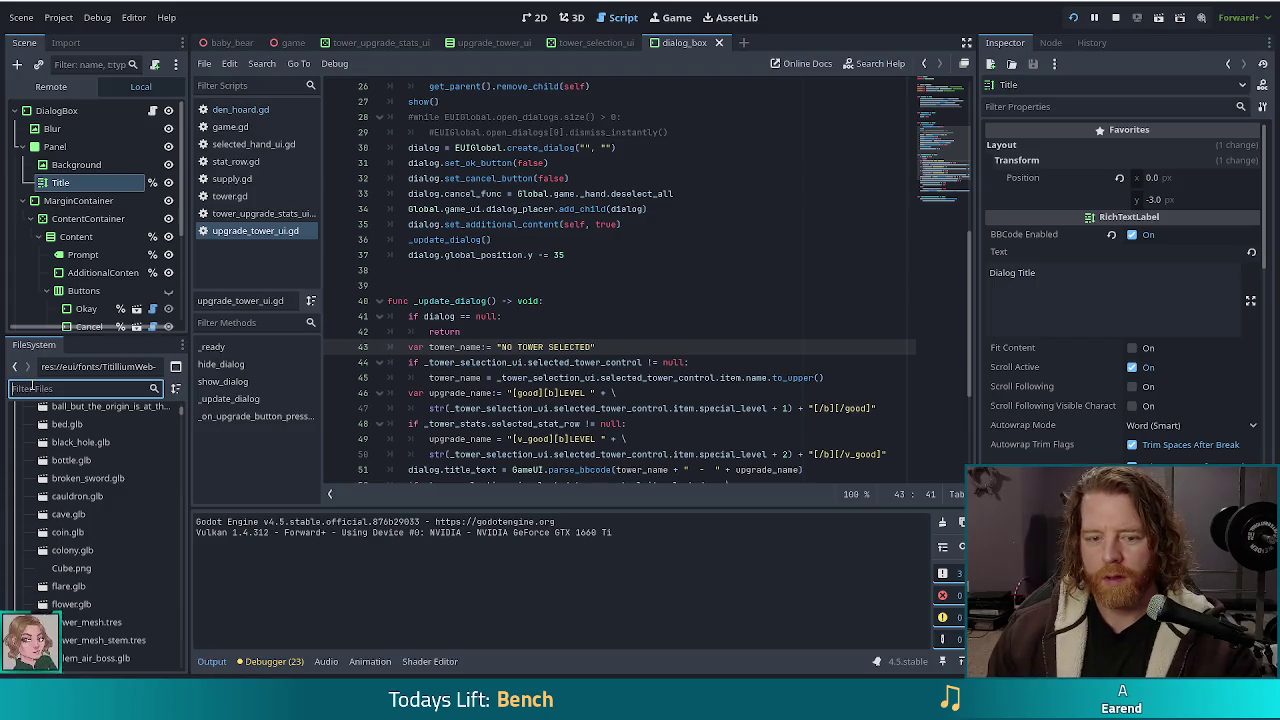
pyautogui.write('tower_')
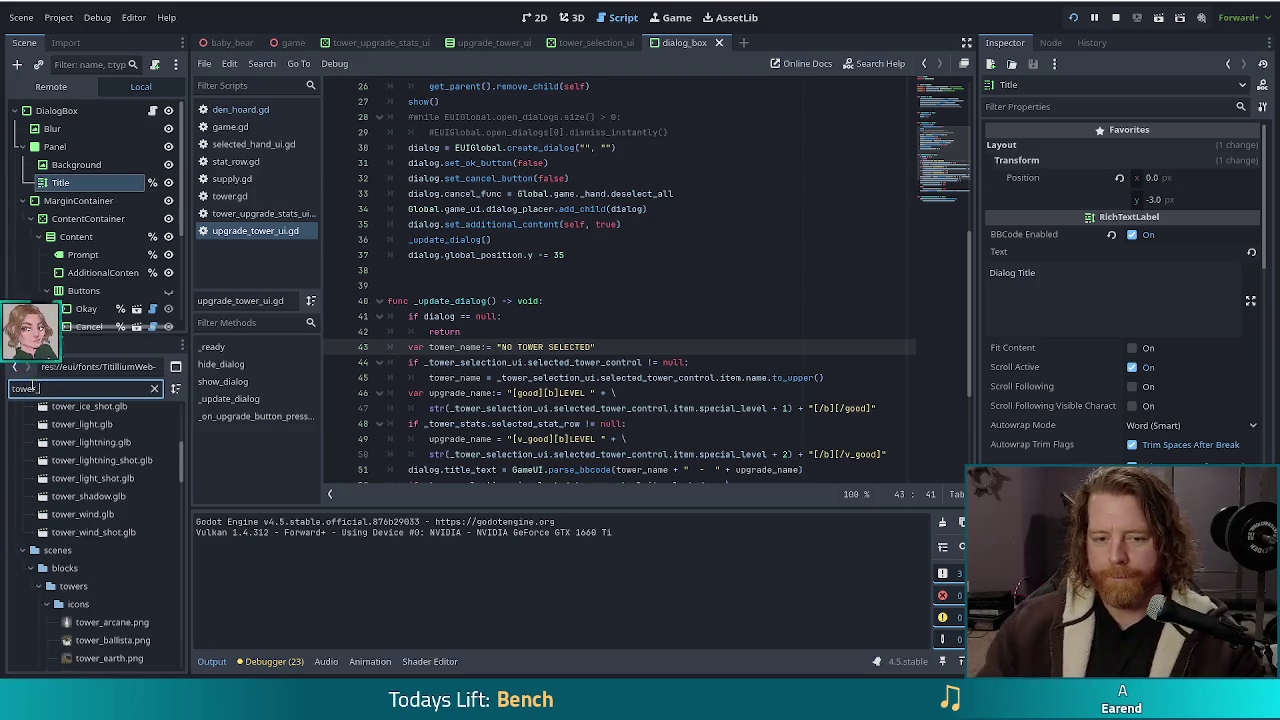
pyautogui.scroll(-10, 55, 535)
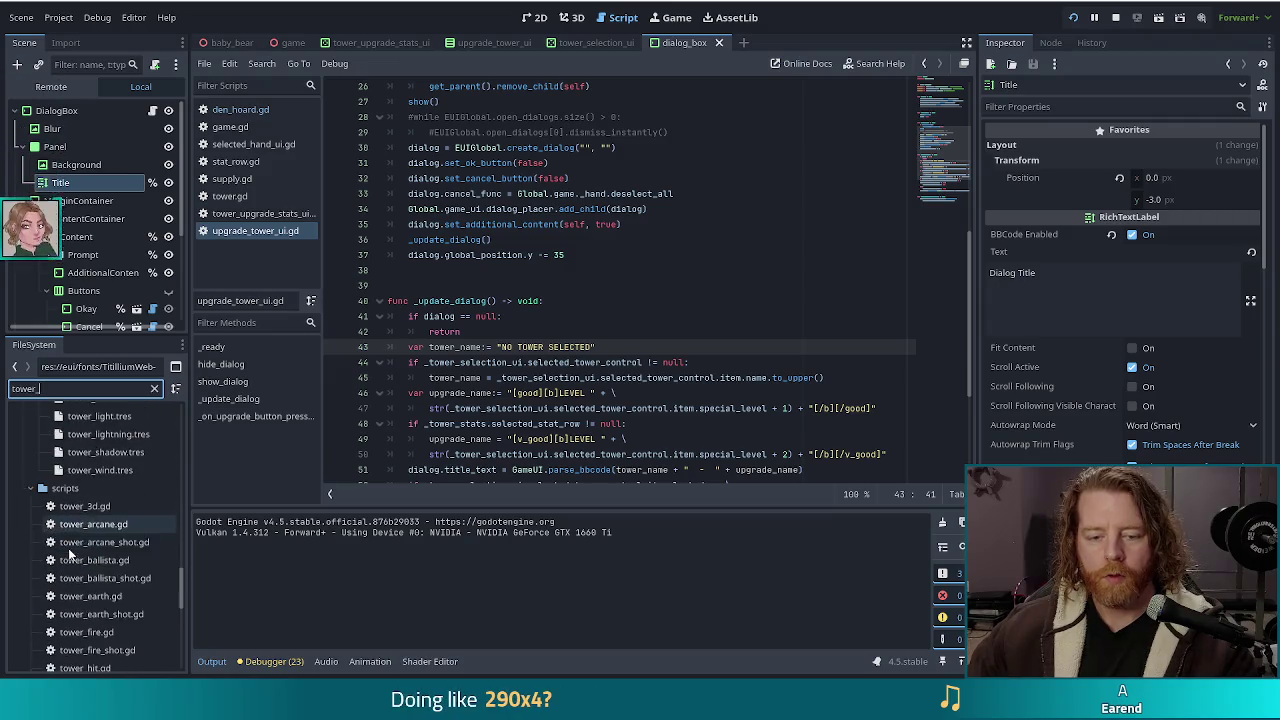
pyautogui.press('BackSpace')
pyautogui.write('tres')
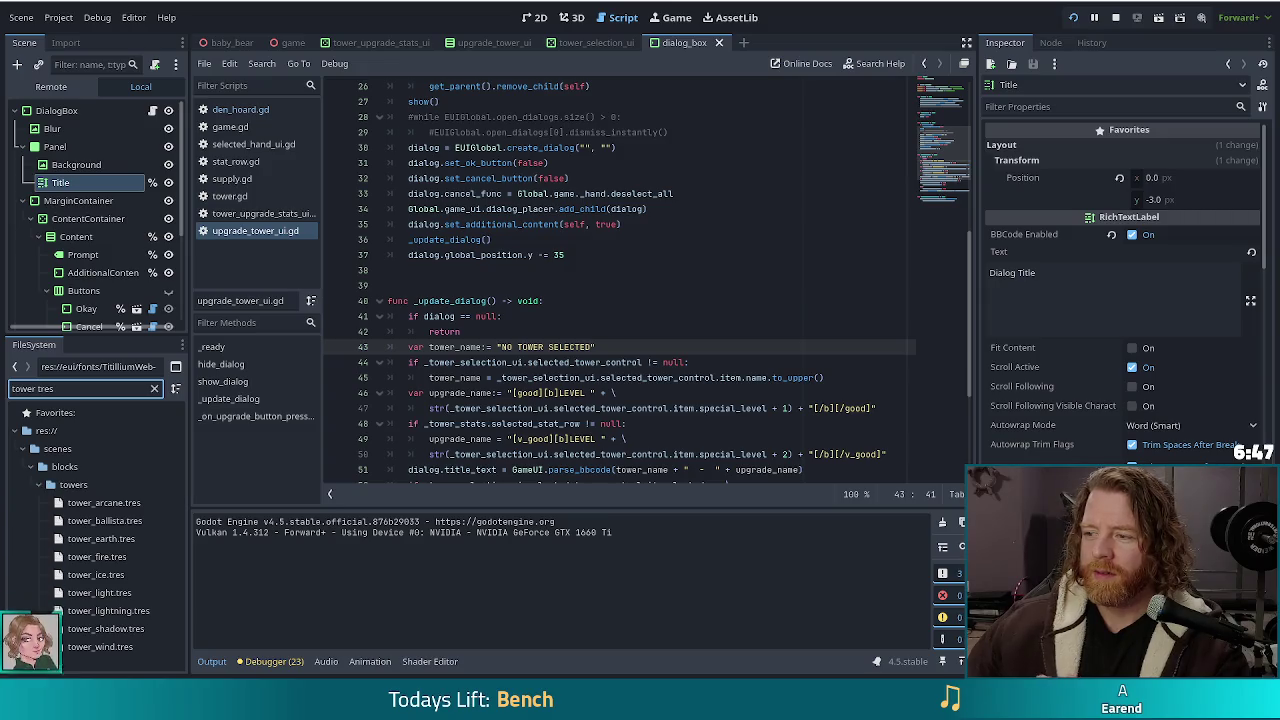
# Step: Open tower_arcane.tres, then tower_fire.tres, in the Inspector
pyautogui.click(105, 503)
pyautogui.doubleClick(107, 503)
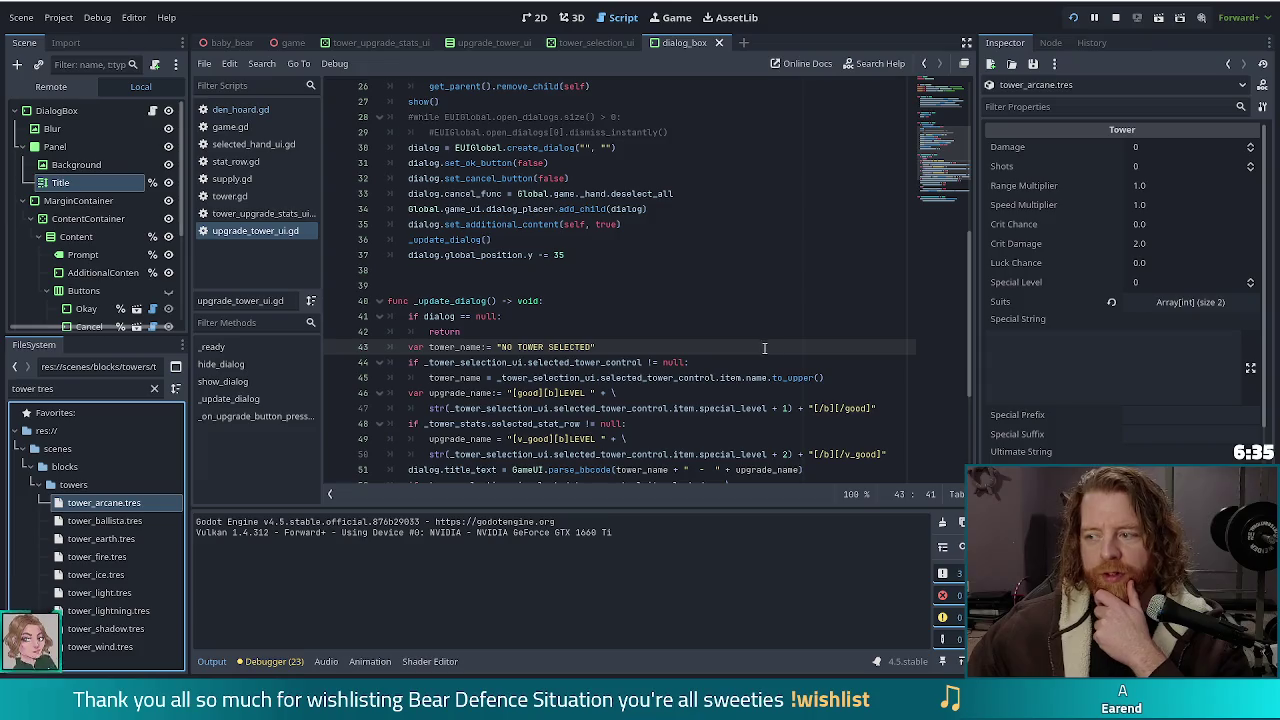
pyautogui.click(85, 541)
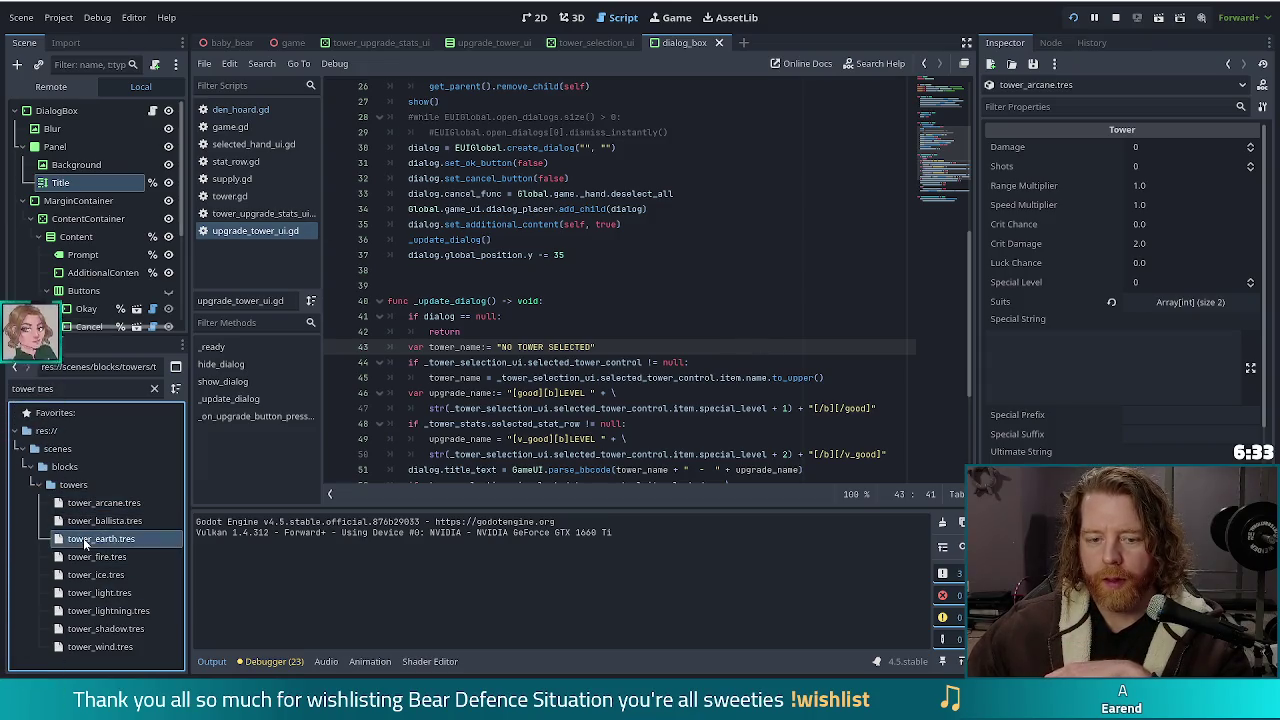
pyautogui.click(97, 556)
# Step: Check tower_fire.tres's Suits list holds a single Fire entry, then close the running game window
pyautogui.click(1030, 301)
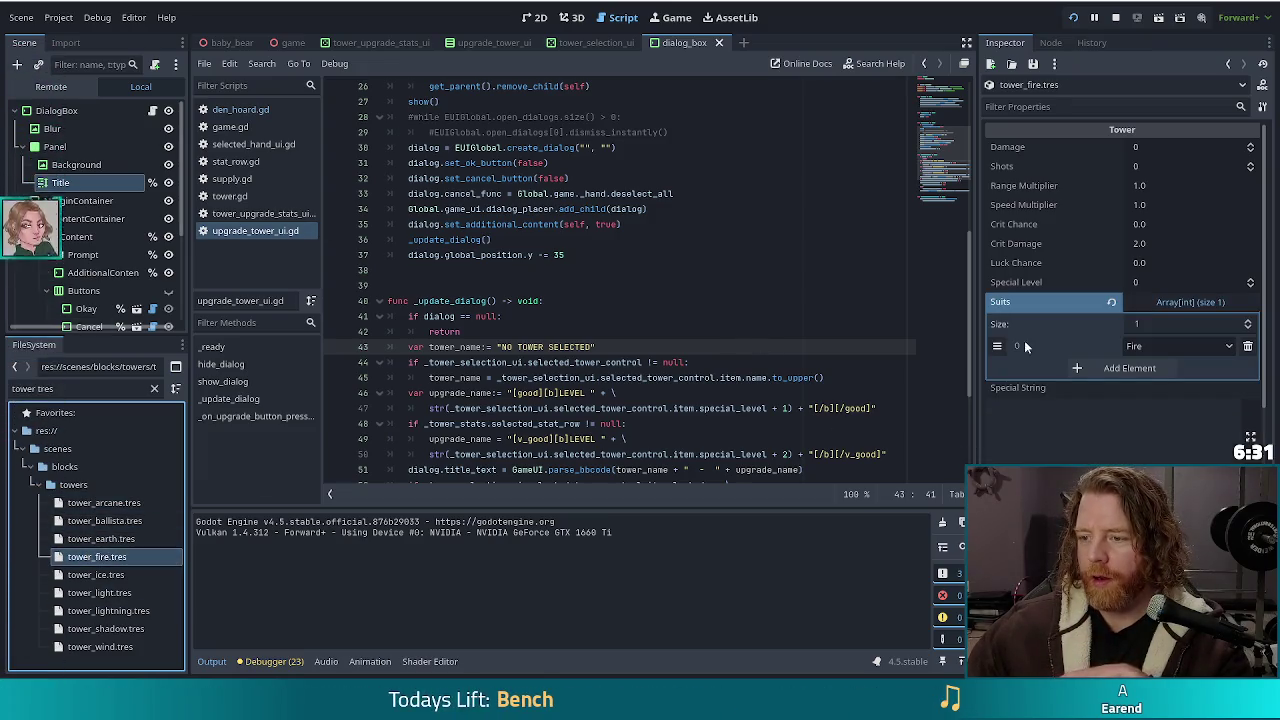
pyautogui.scroll(-3, 1030, 245)
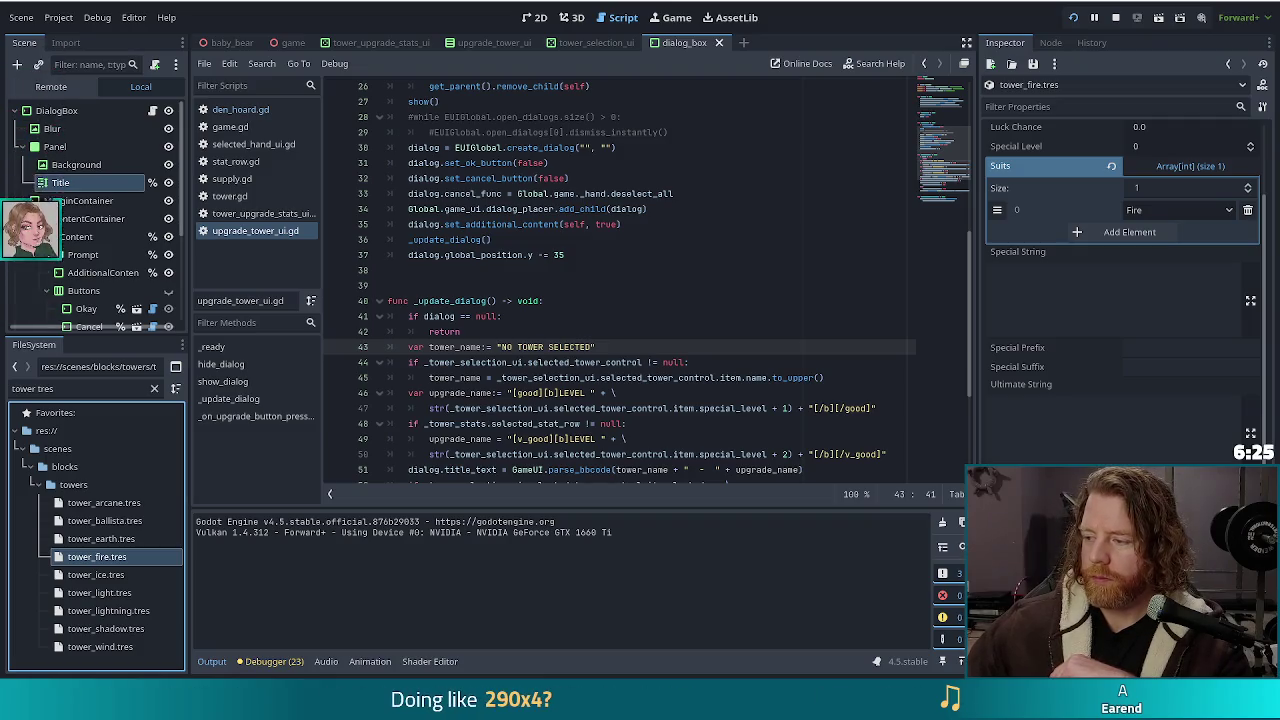
pyautogui.hotkey('alt', 'Tab')
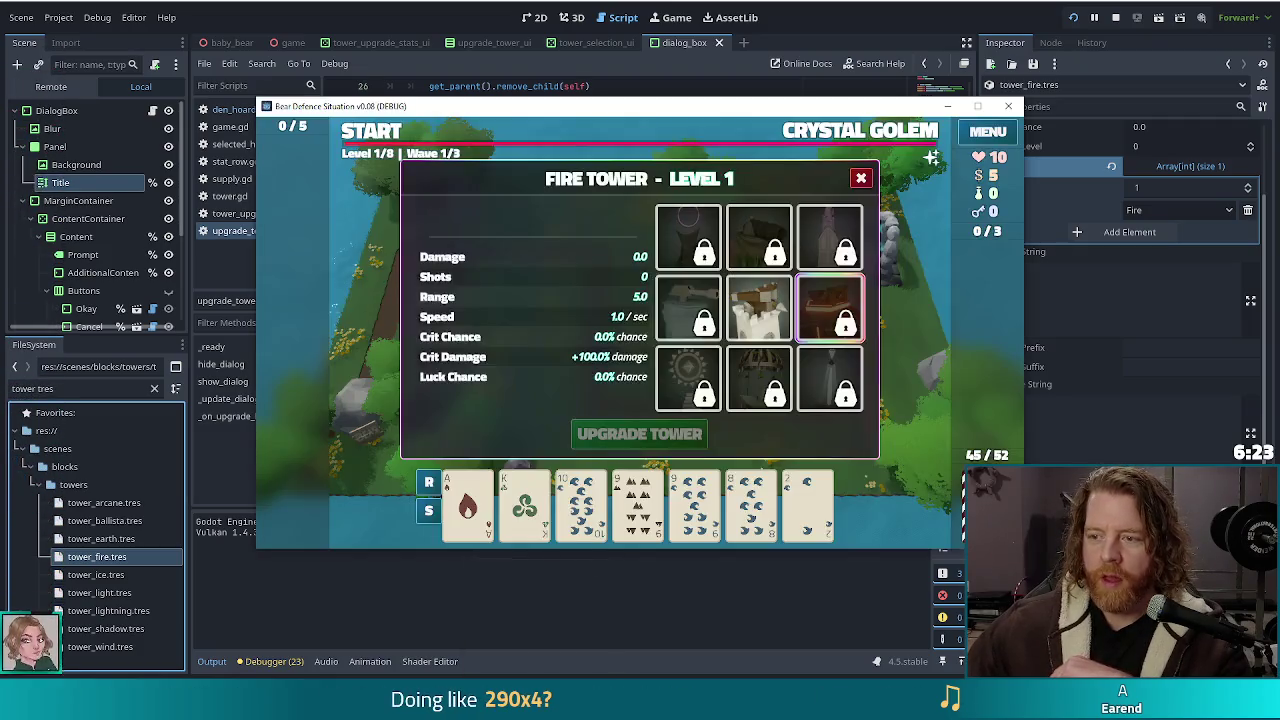
pyautogui.click(1010, 109)
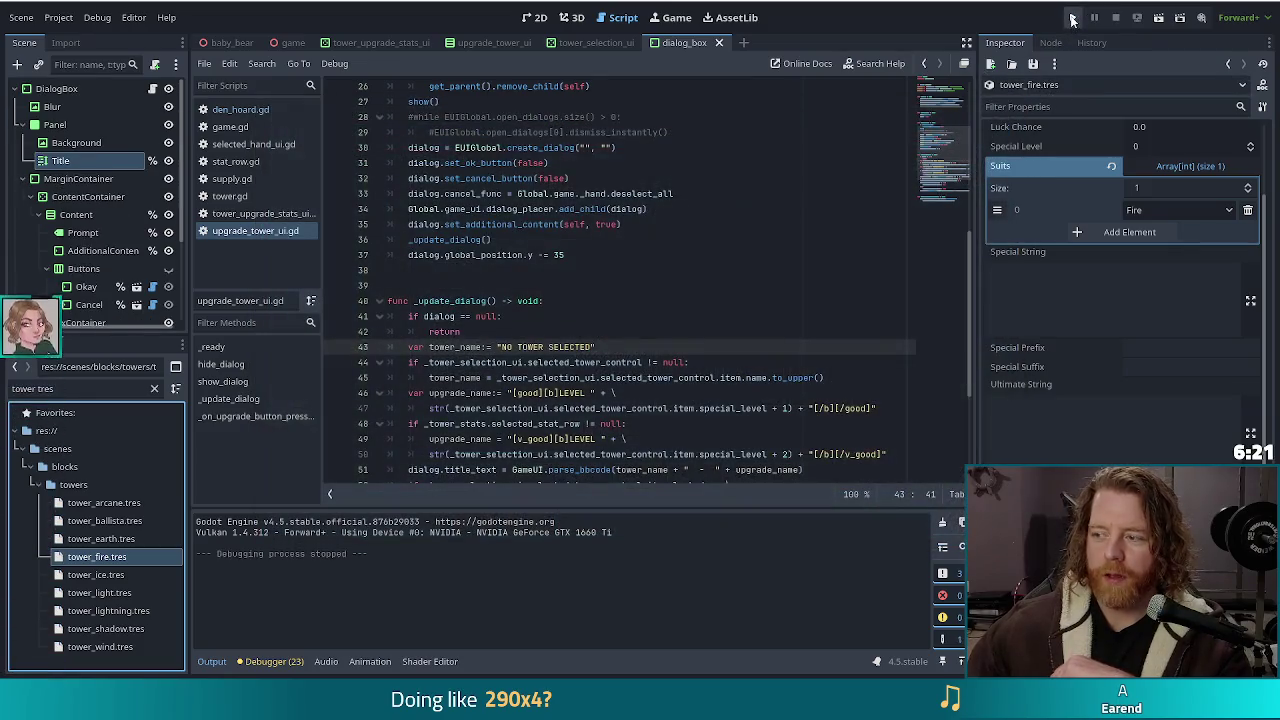
# Step: Relaunch the game with F5 and start a New Game at Level 1/8, Wave 1/3
pyautogui.press('F5')
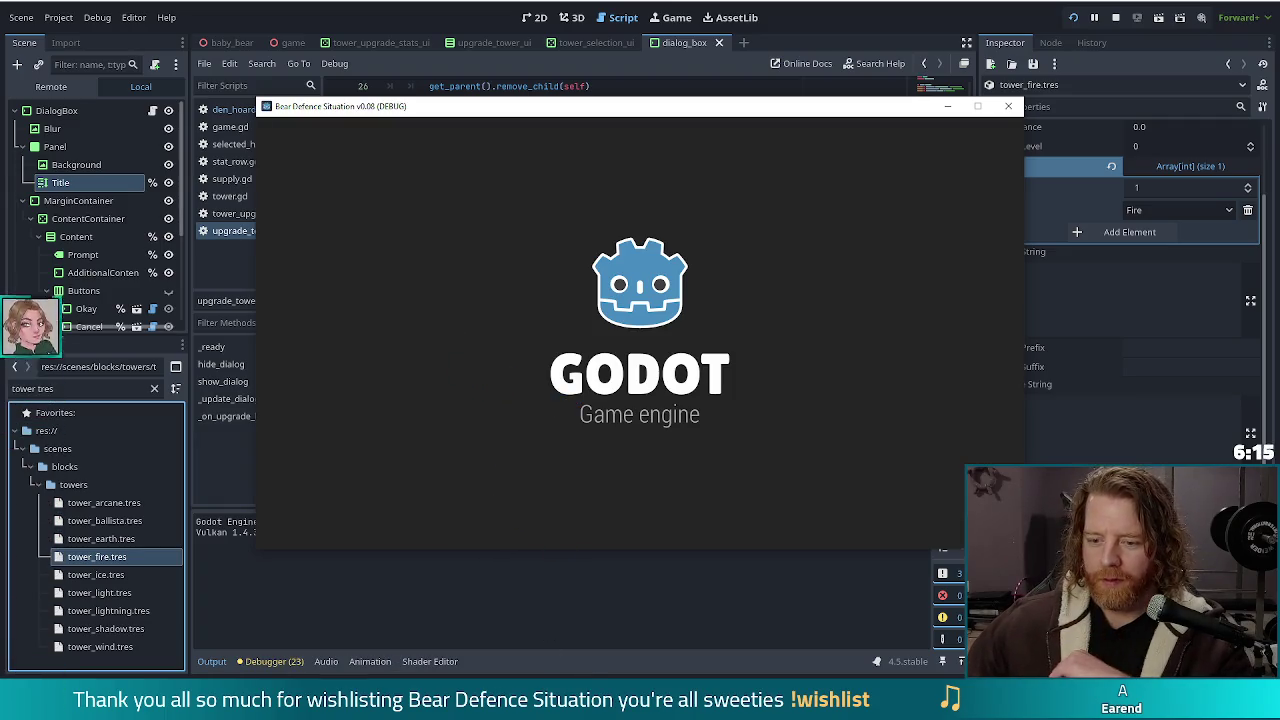
pyautogui.moveTo(572, 705)
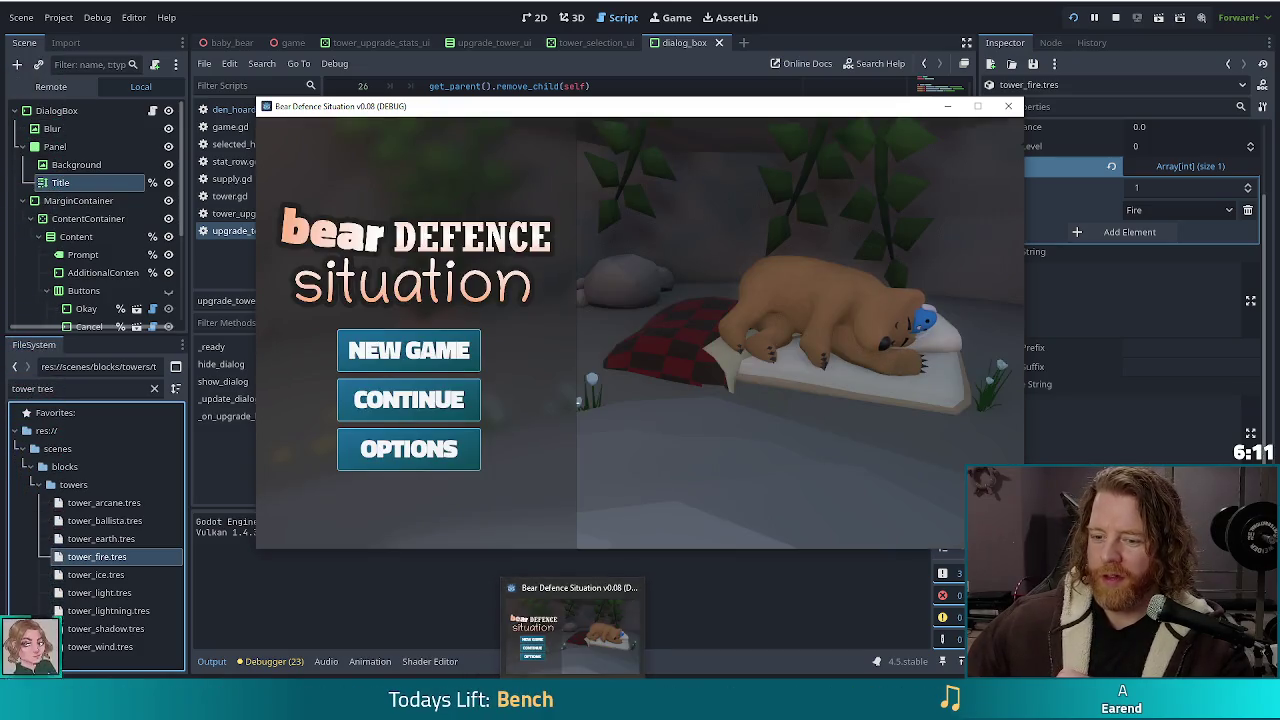
pyautogui.moveTo(507, 705)
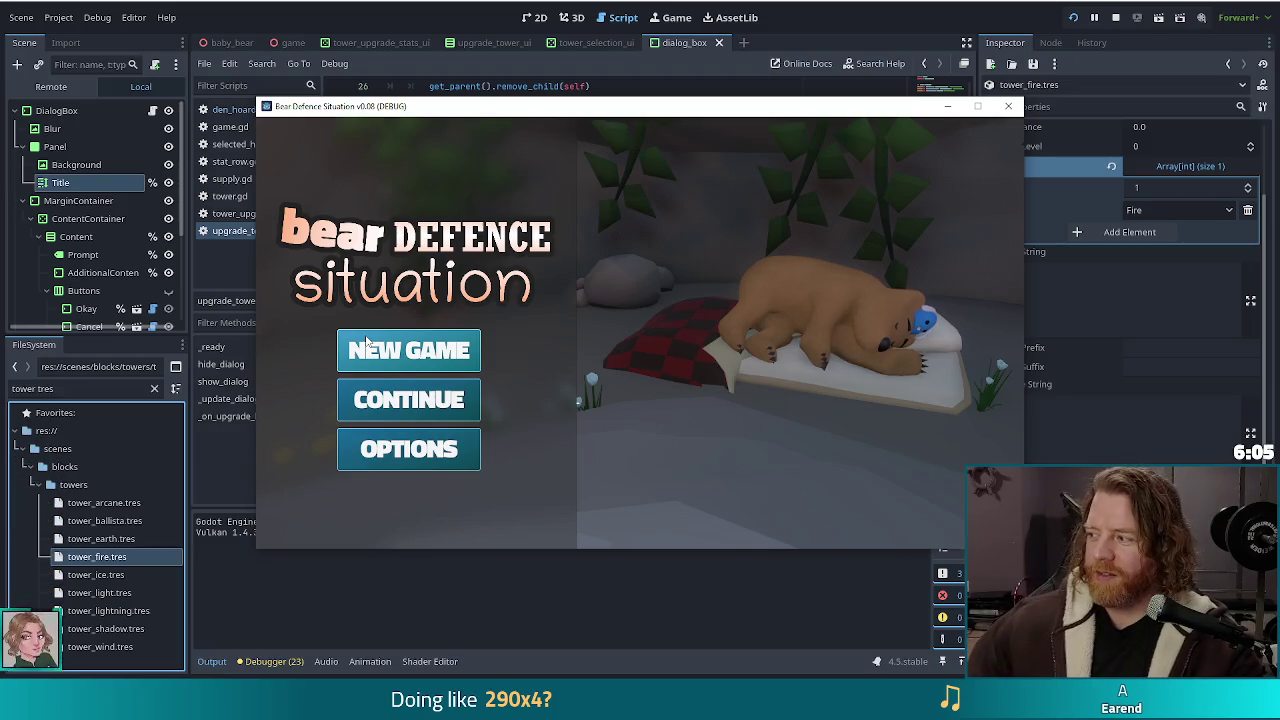
pyautogui.click(447, 368)
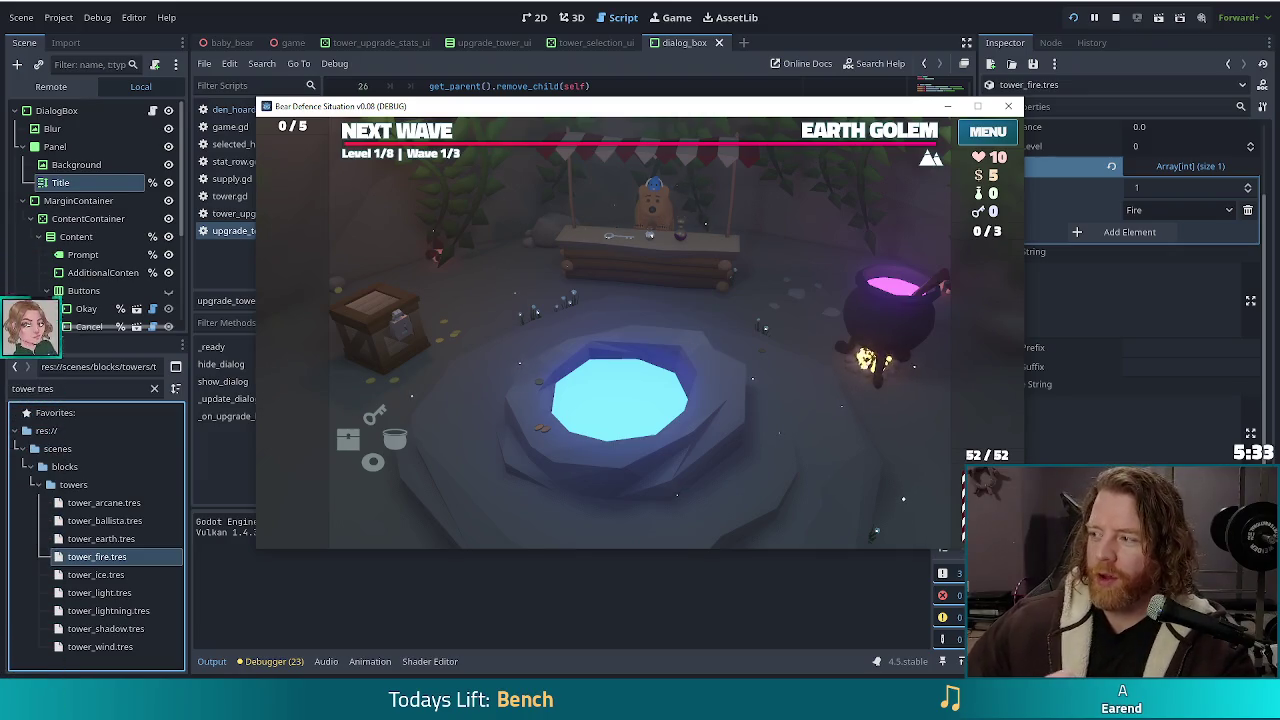
pyautogui.moveTo(805, 111)
pyautogui.mouseDown()
pyautogui.moveTo(773, 112)
pyautogui.moveTo(757, 94)
pyautogui.mouseUp()
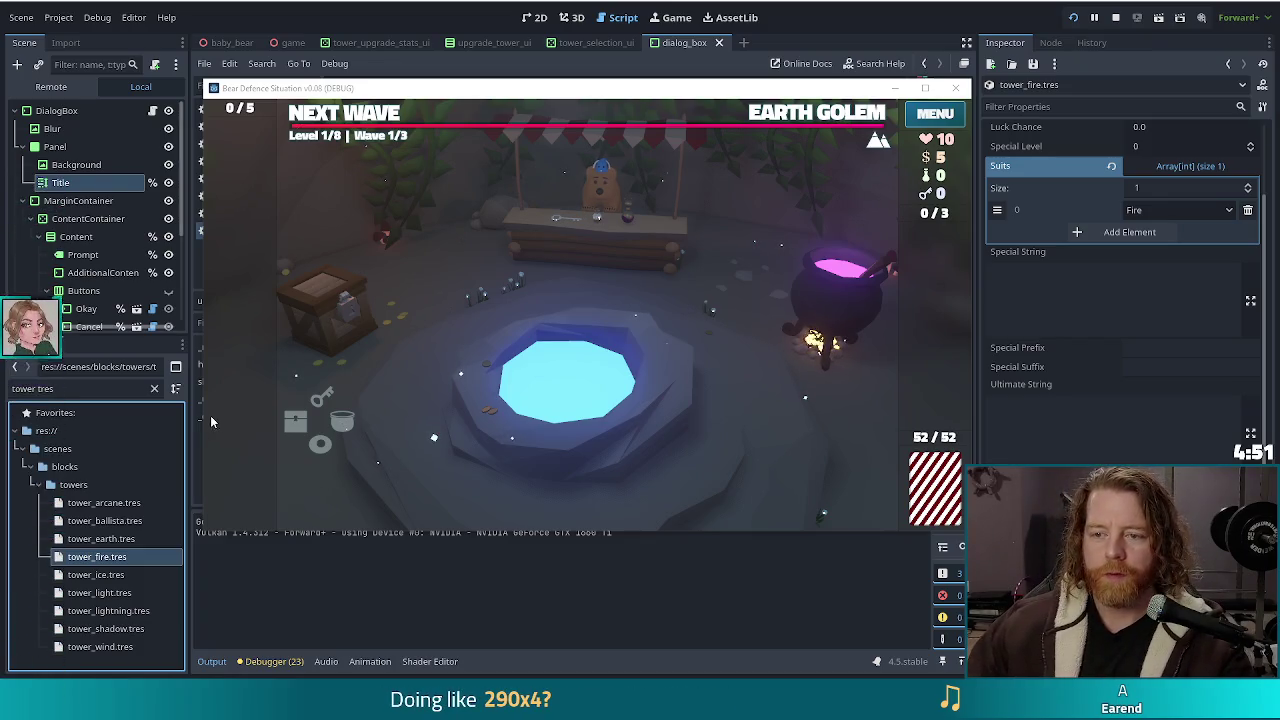
# Step: Check the Fire Tower's burn description in-game, then select tower_fire.tres's empty Special String field
pyautogui.click(434, 341)
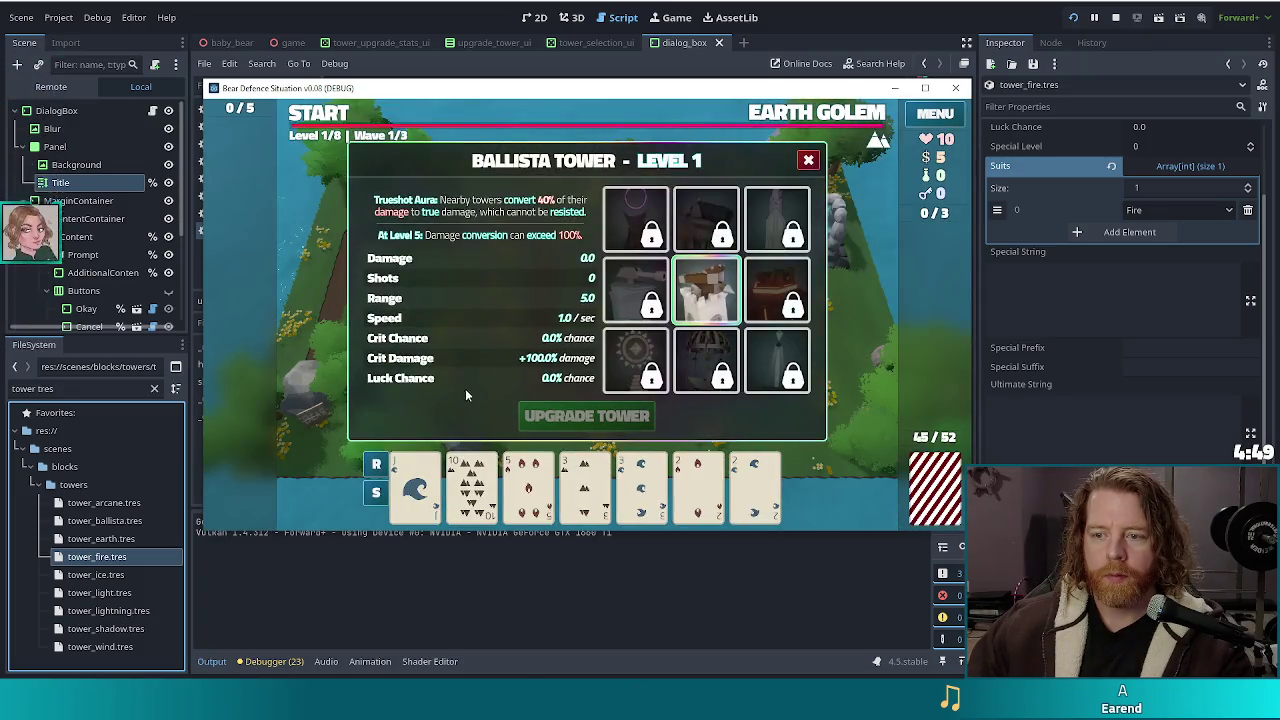
pyautogui.click(768, 276)
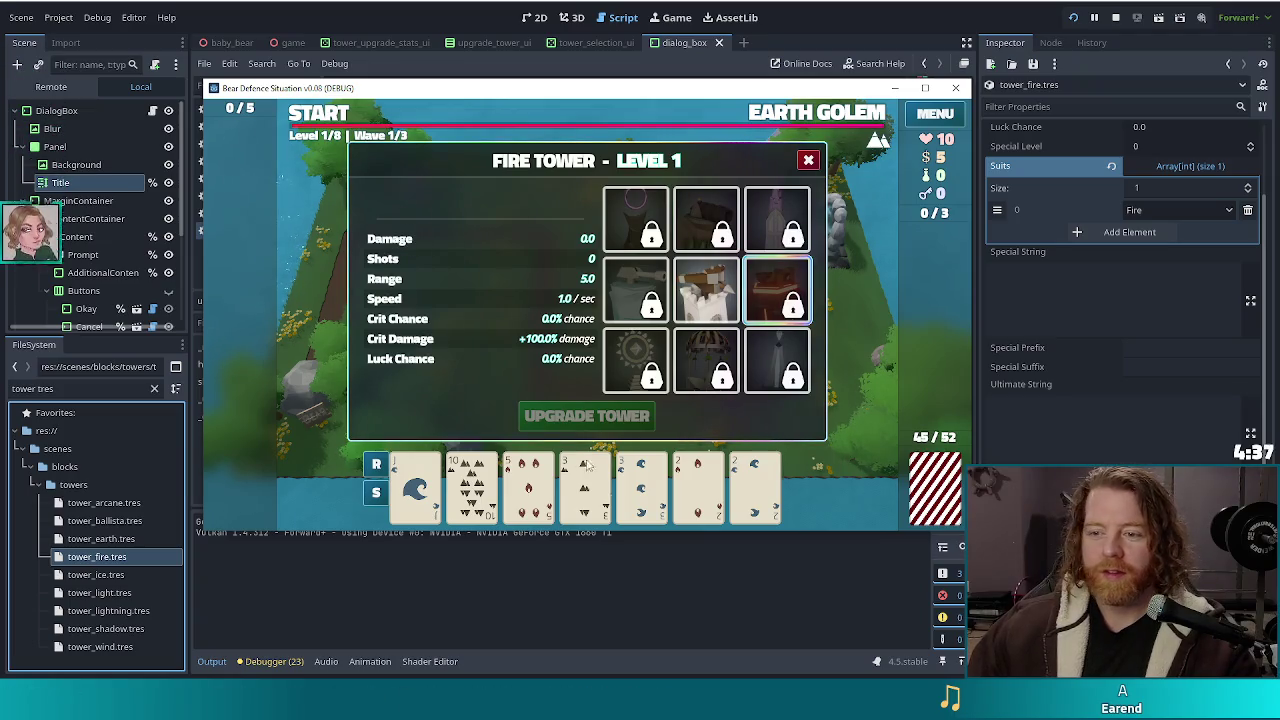
pyautogui.moveTo(773, 285)
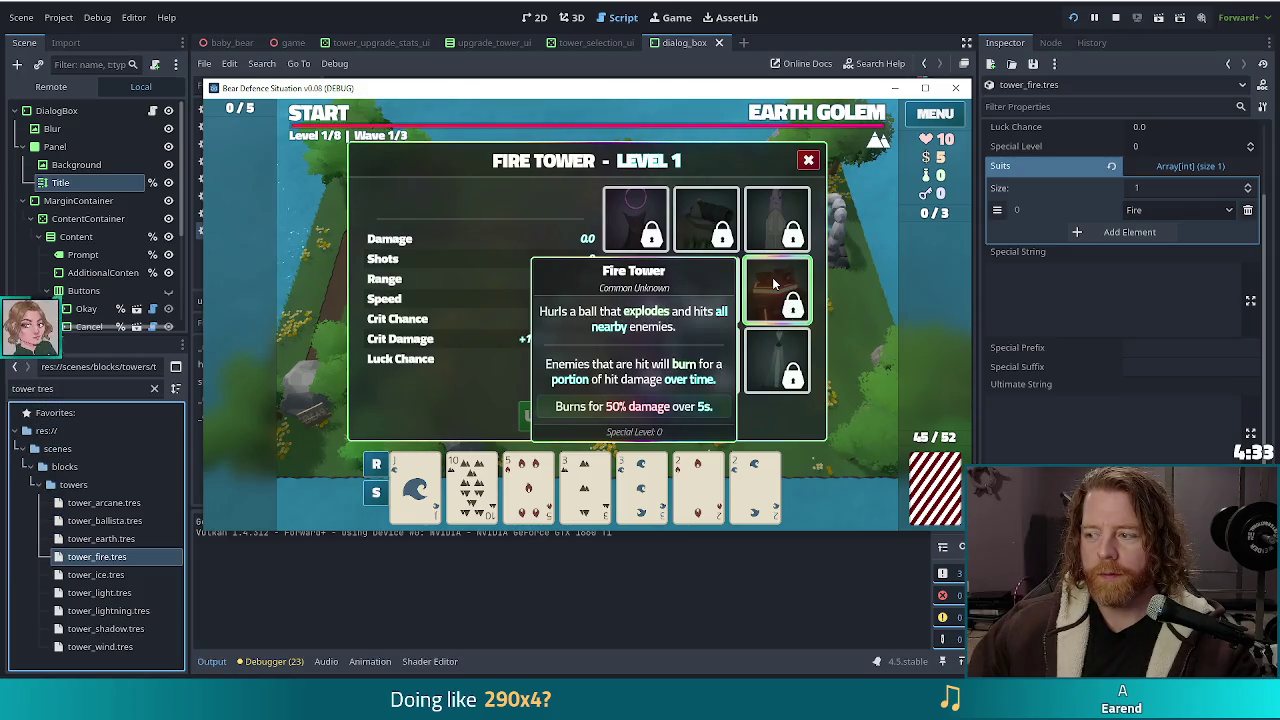
pyautogui.click(1135, 287)
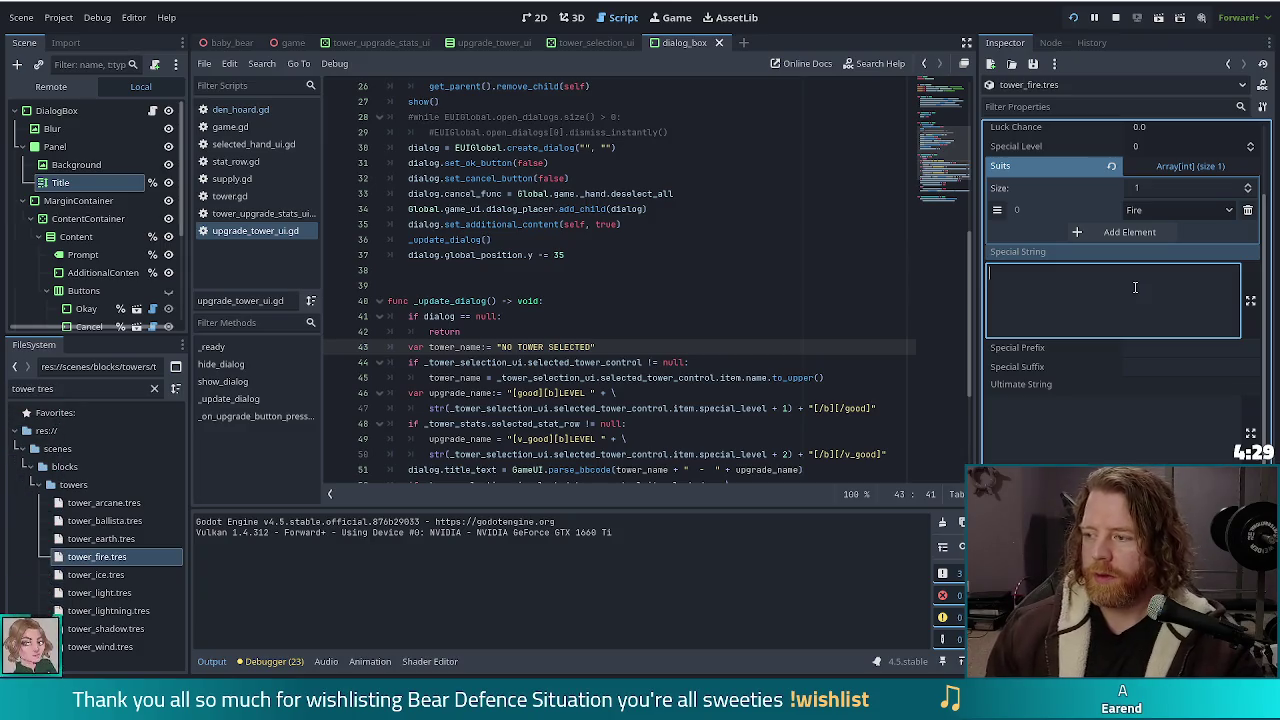
# Step: Copy the ballista's Trueshot Aura special string into the fire tower's Special String, retitled Burn
pyautogui.write('Burn:')
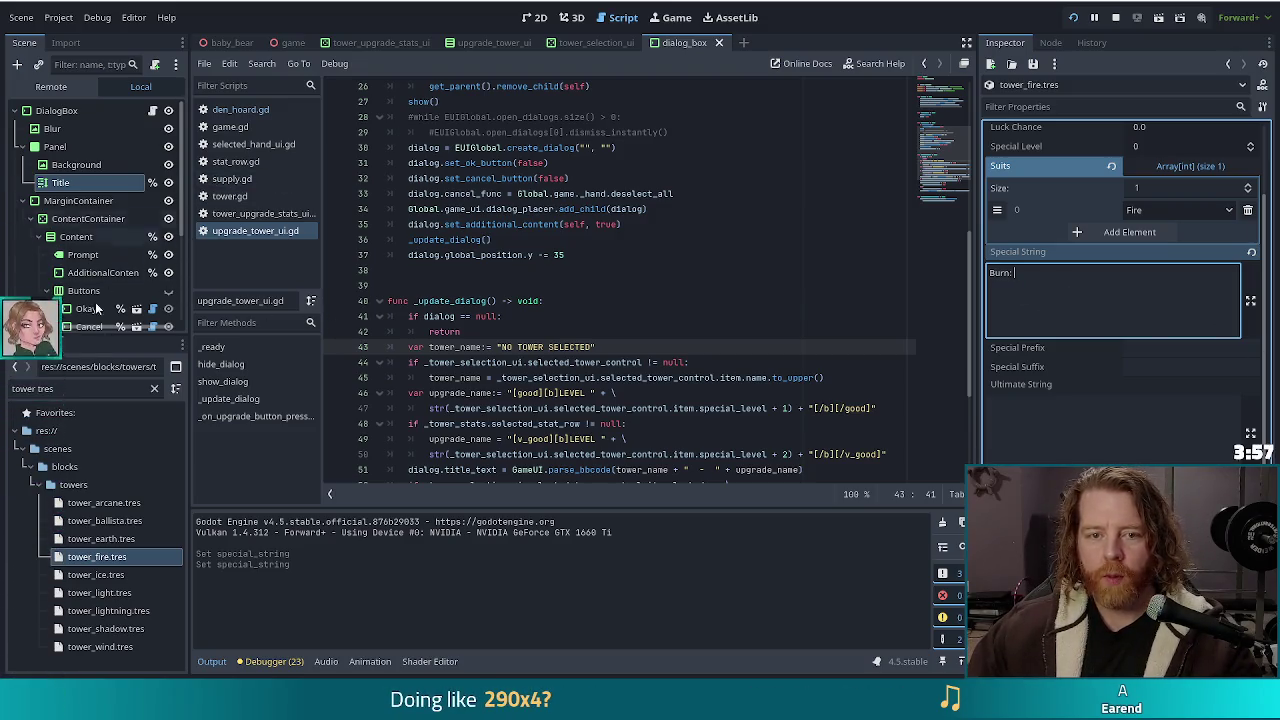
pyautogui.click(105, 520)
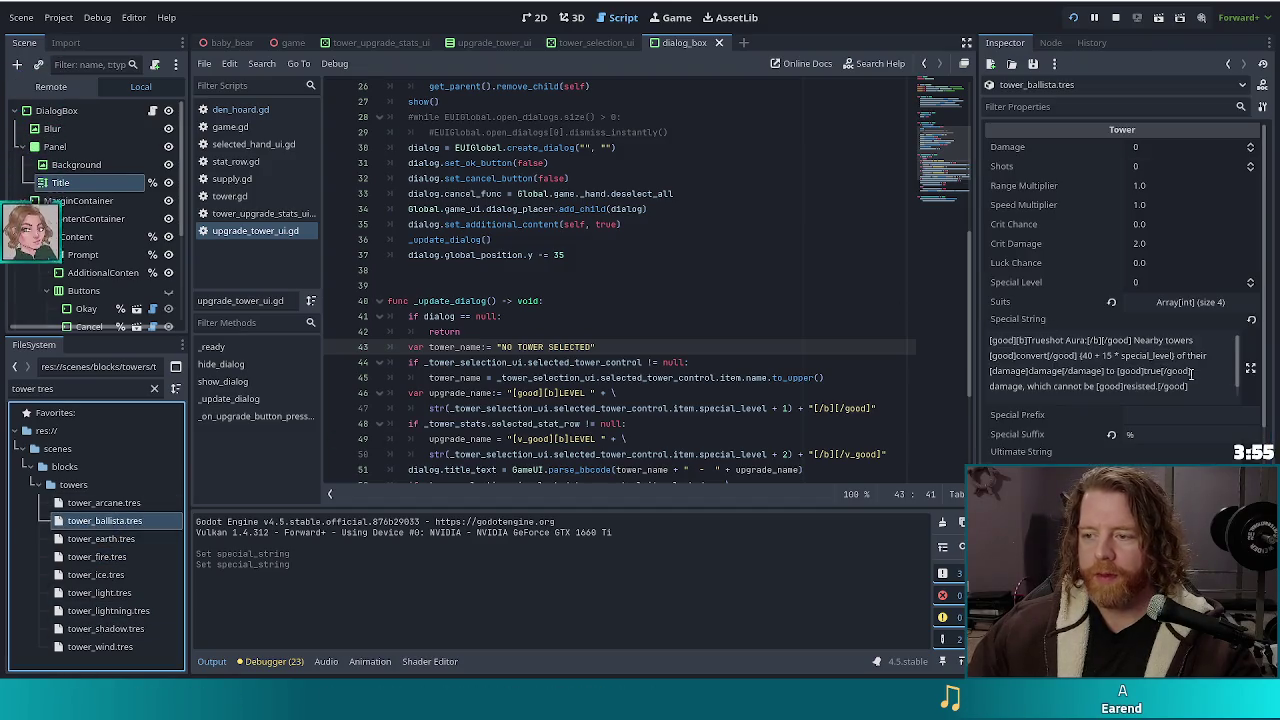
pyautogui.hotkey('ctrl', 'a')
pyautogui.hotkey('ctrl', 'c')
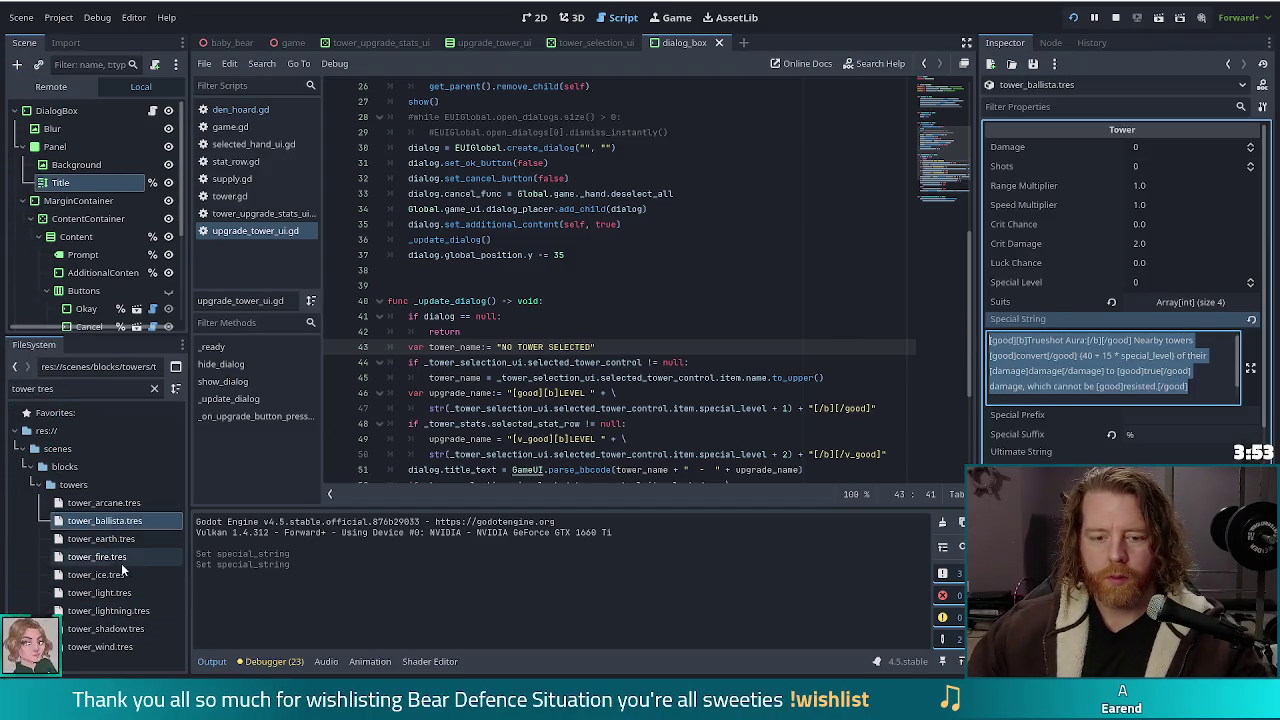
pyautogui.click(100, 556)
pyautogui.hotkey('ctrl', 'v')
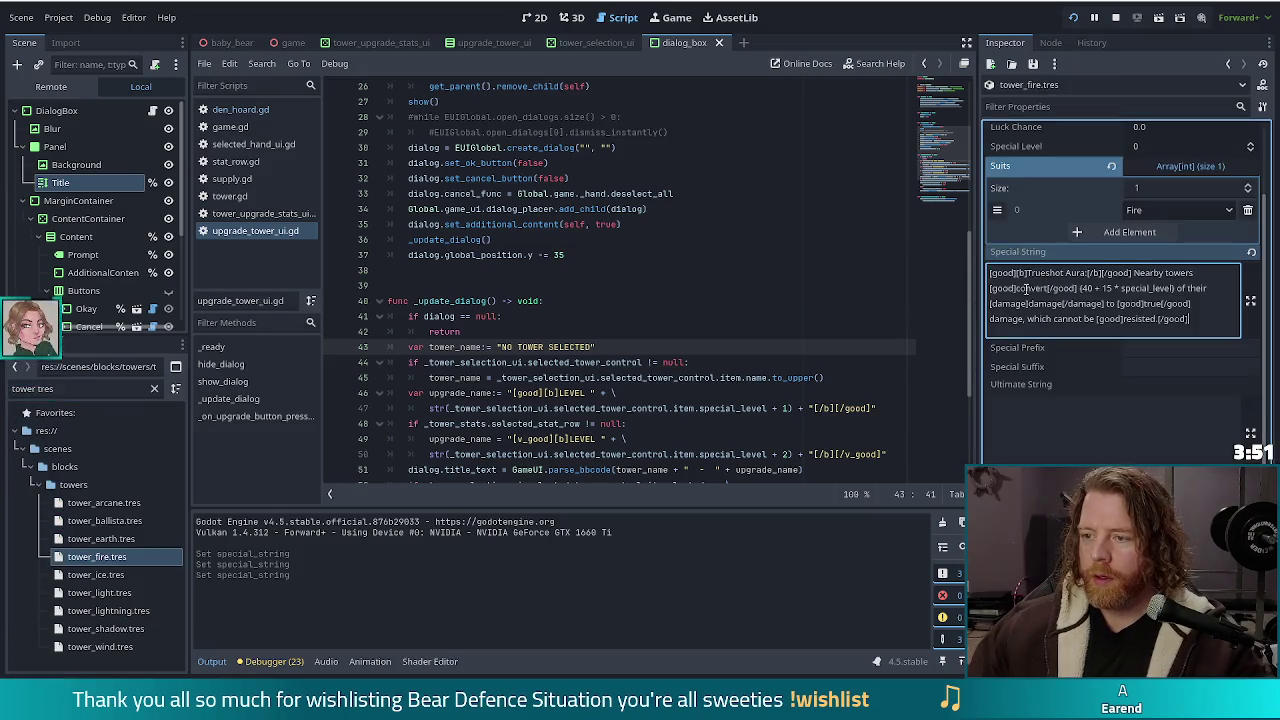
pyautogui.doubleClick(1075, 273)
pyautogui.hotkey('shift', 'Left')
pyautogui.hotkey('shift', 'Left')
pyautogui.hotkey('shift', 'Left')
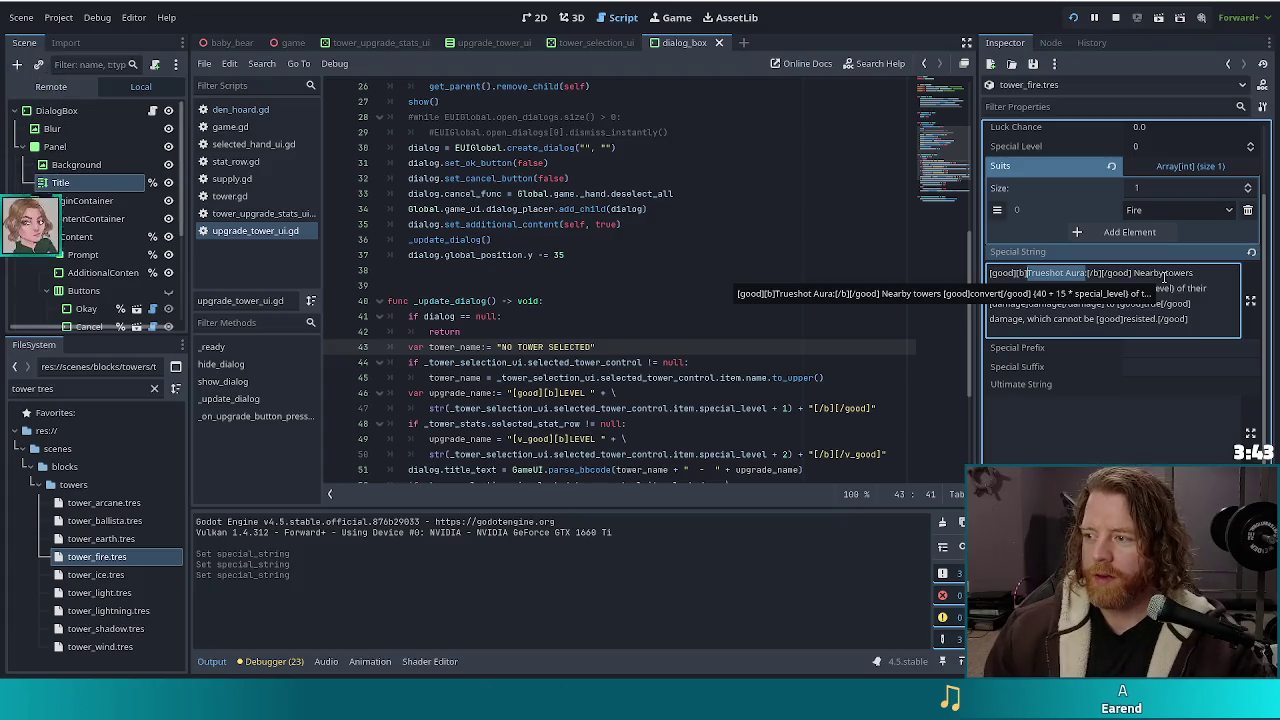
pyautogui.write('Burn')
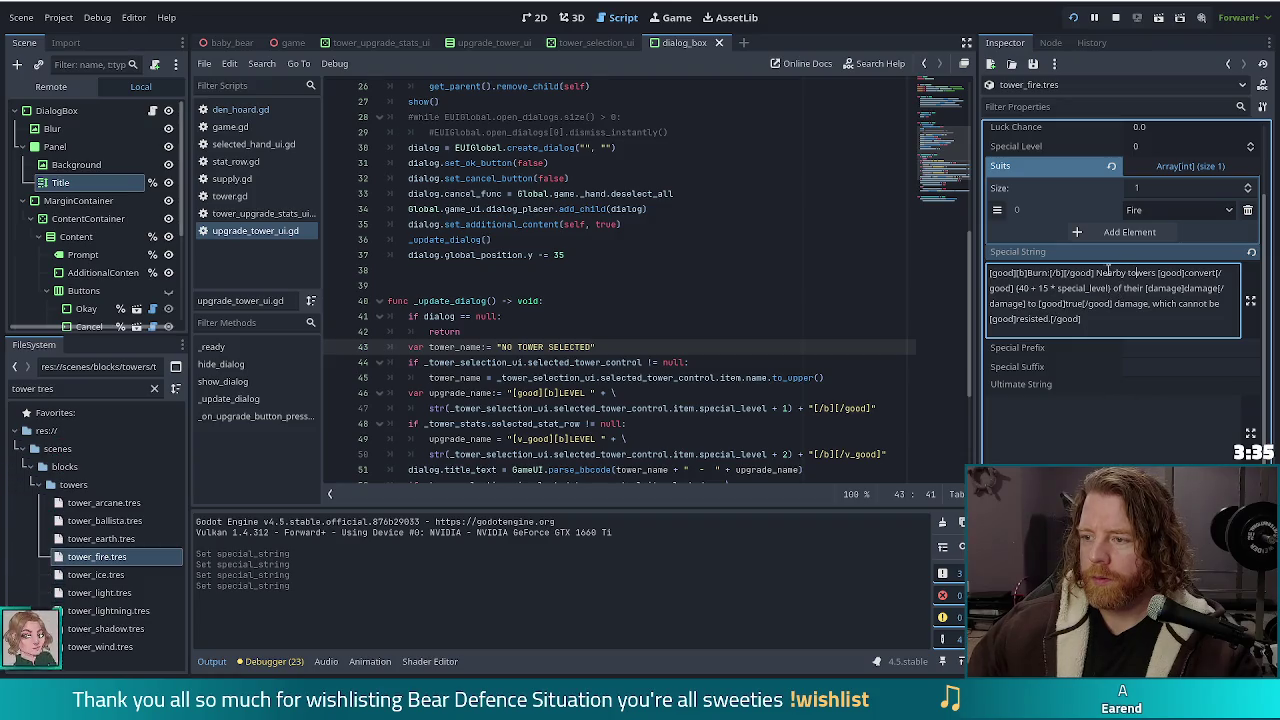
# Step: Replace the copied nearby-towers description with 'Enemies burn for 50% of hit damage over 5s.'
pyautogui.moveTo(1097, 272); pyautogui.dragTo(1103, 320)
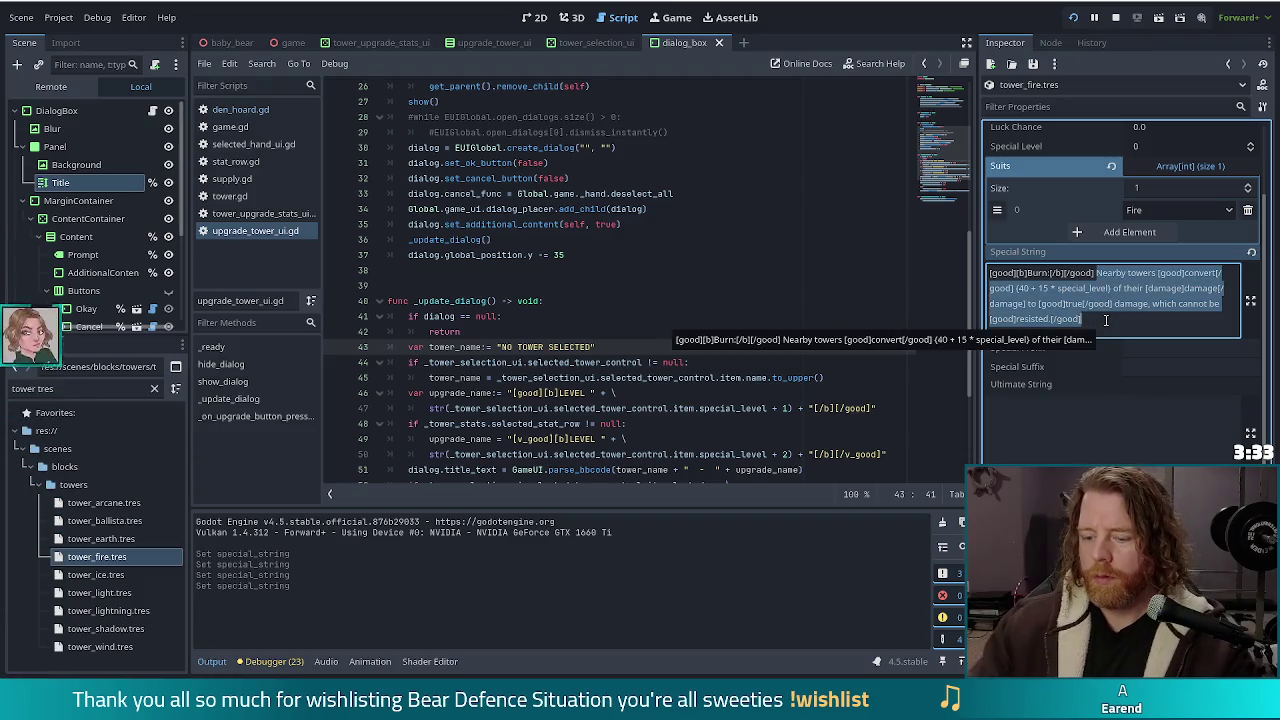
pyautogui.write('Enemies')
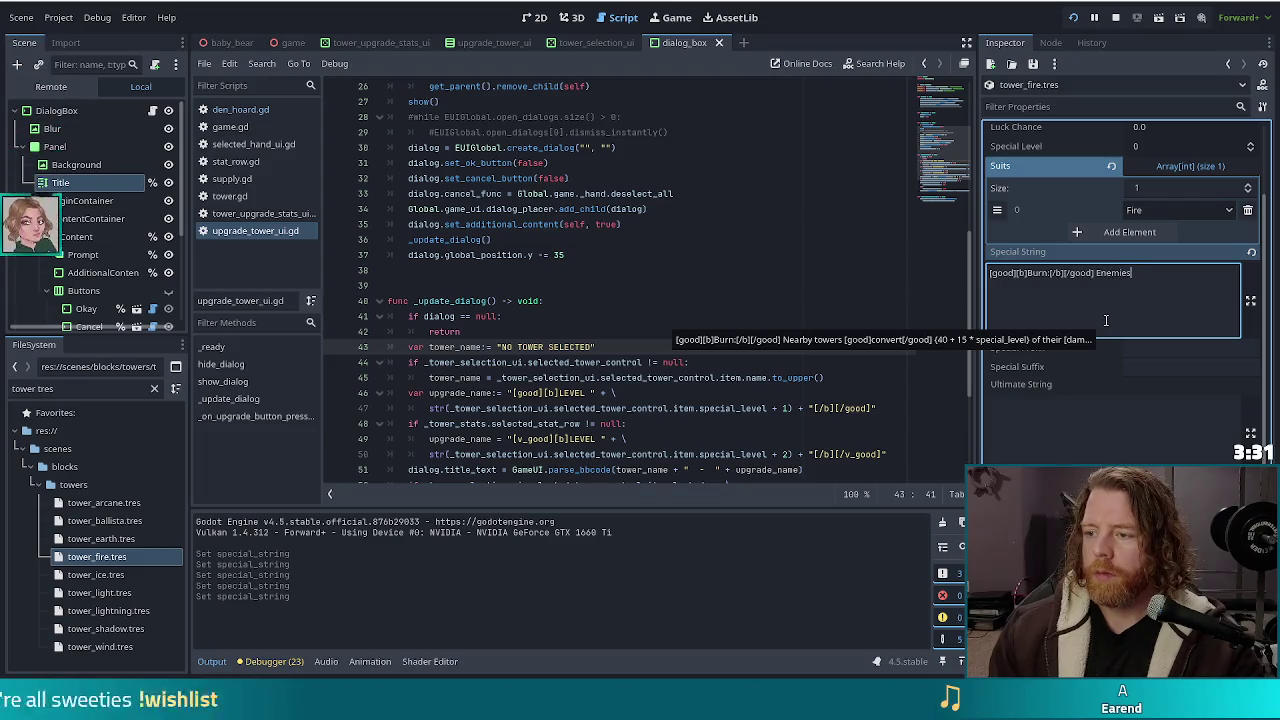
pyautogui.write(' burn for ')
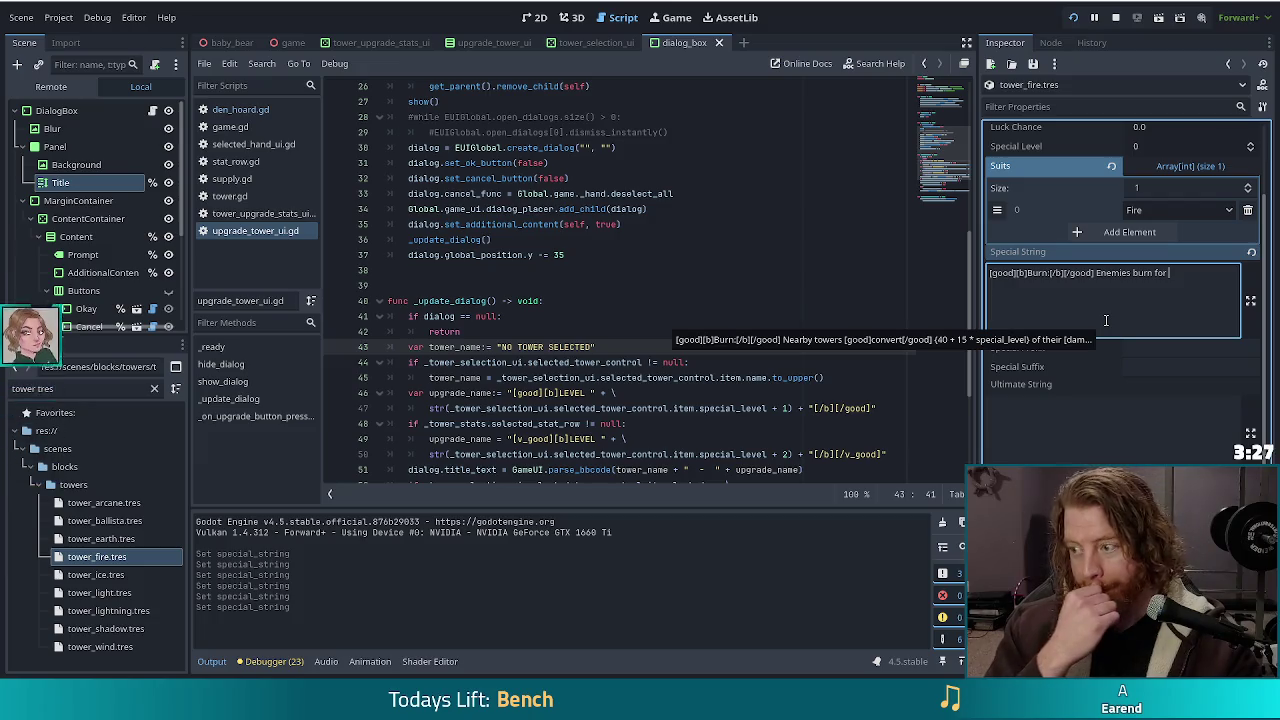
pyautogui.write('50')
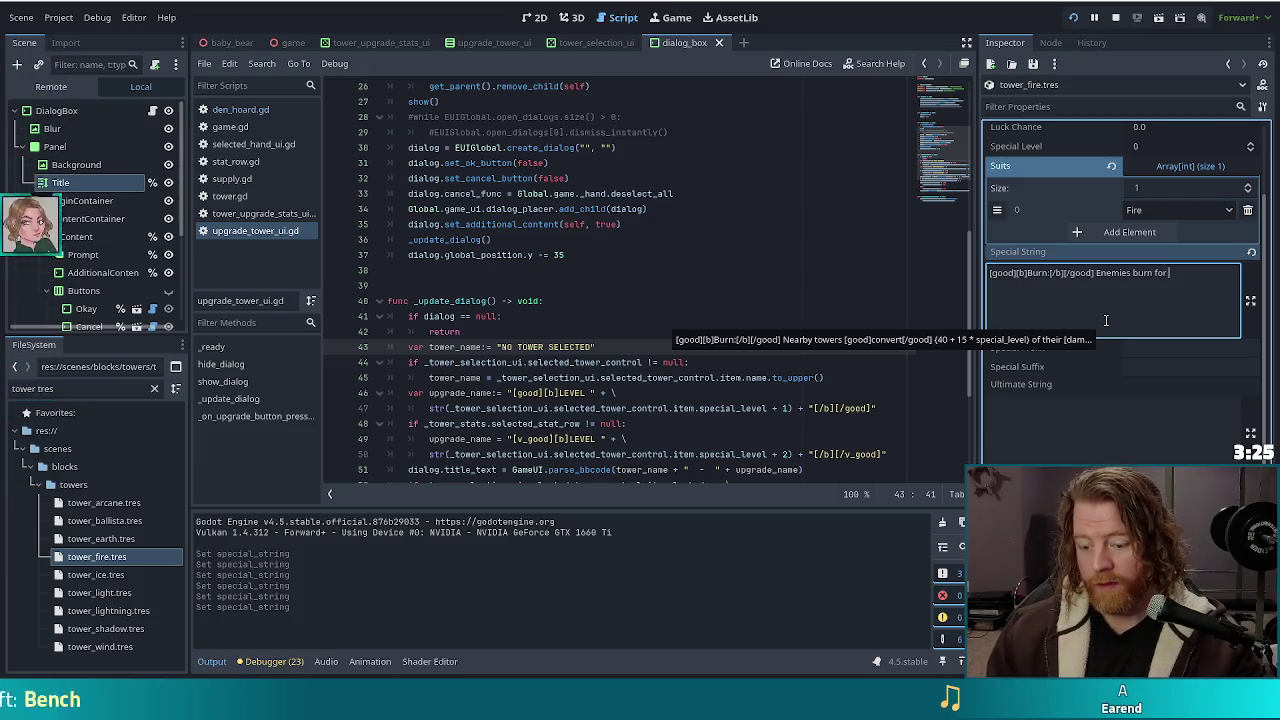
pyautogui.write('%')
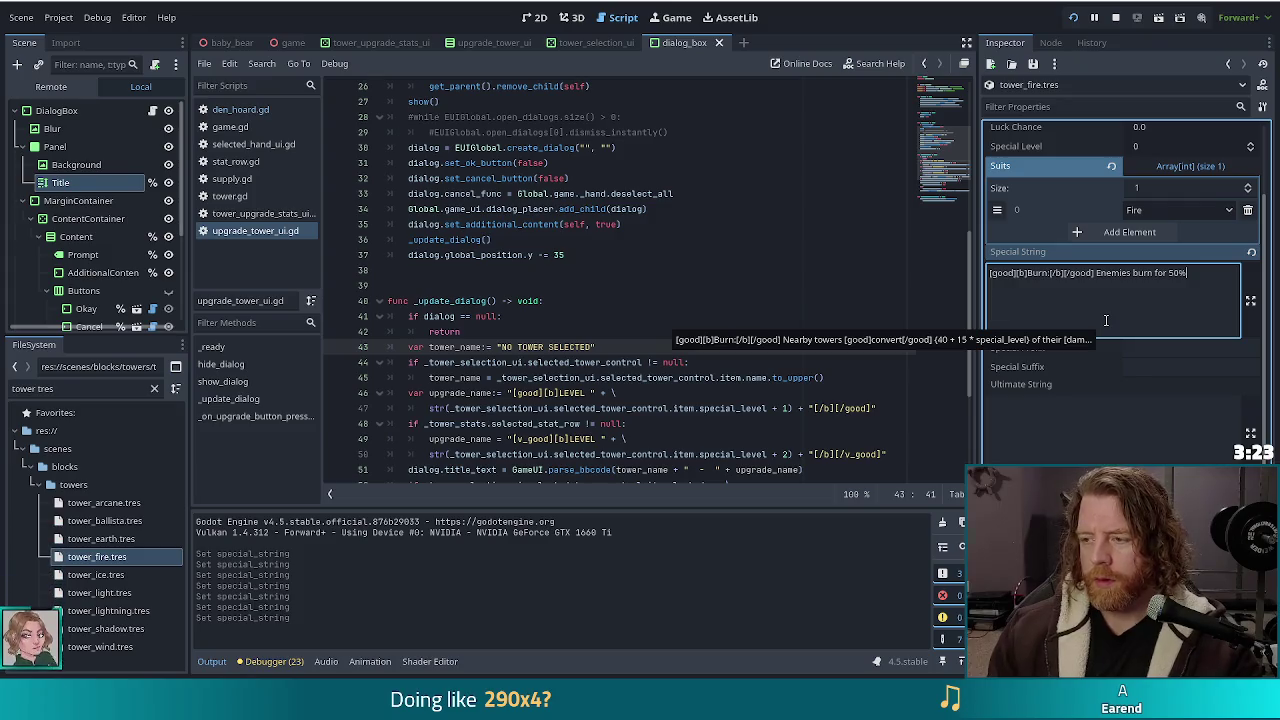
pyautogui.write(' of')
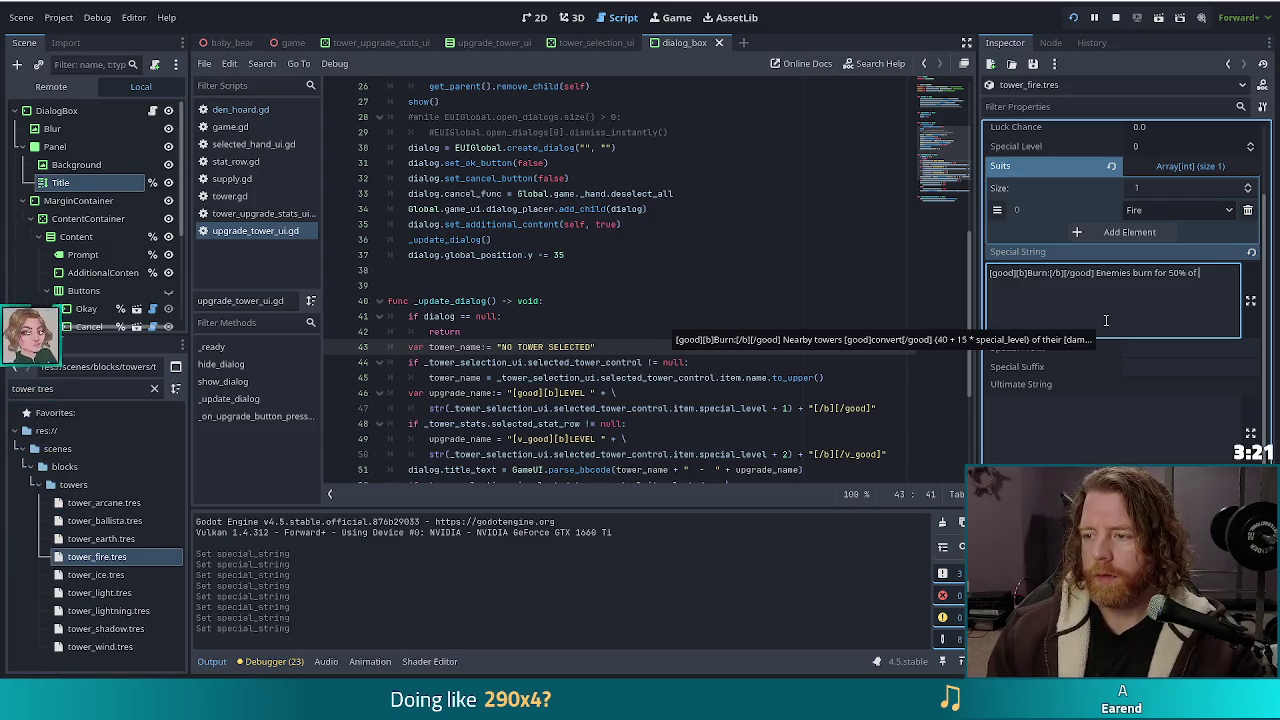
pyautogui.write(' hit damage over 5s.')
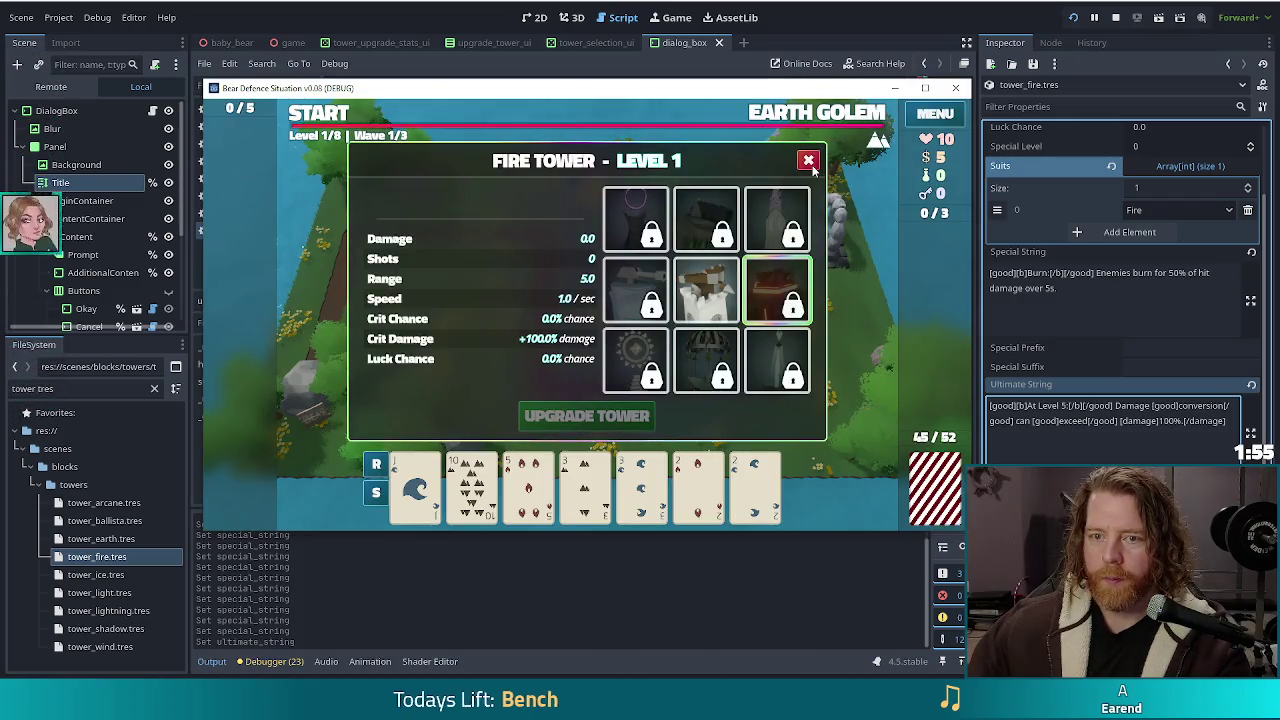
# Step: Close the Fire Tower panel and Wave Complete summaries, then stop the running game
pyautogui.click(810, 161)
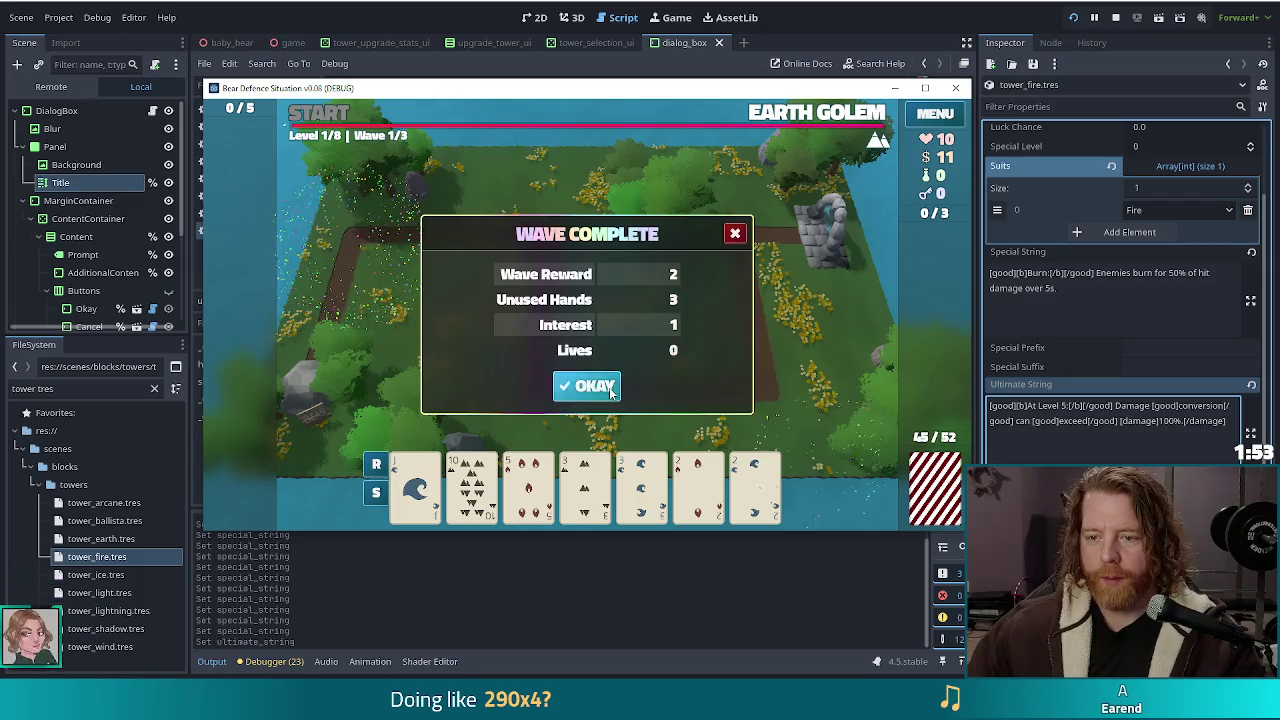
pyautogui.click(610, 378)
pyautogui.click(604, 383)
pyautogui.click(594, 390)
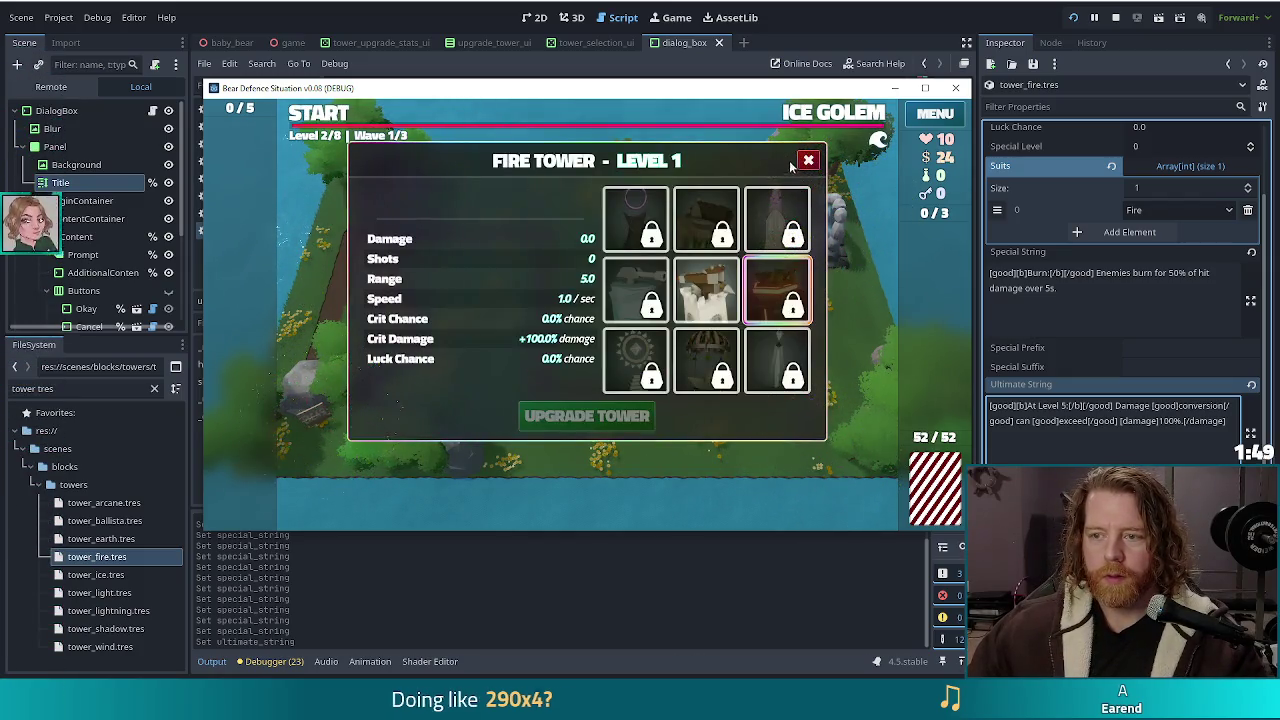
pyautogui.press('Escape')
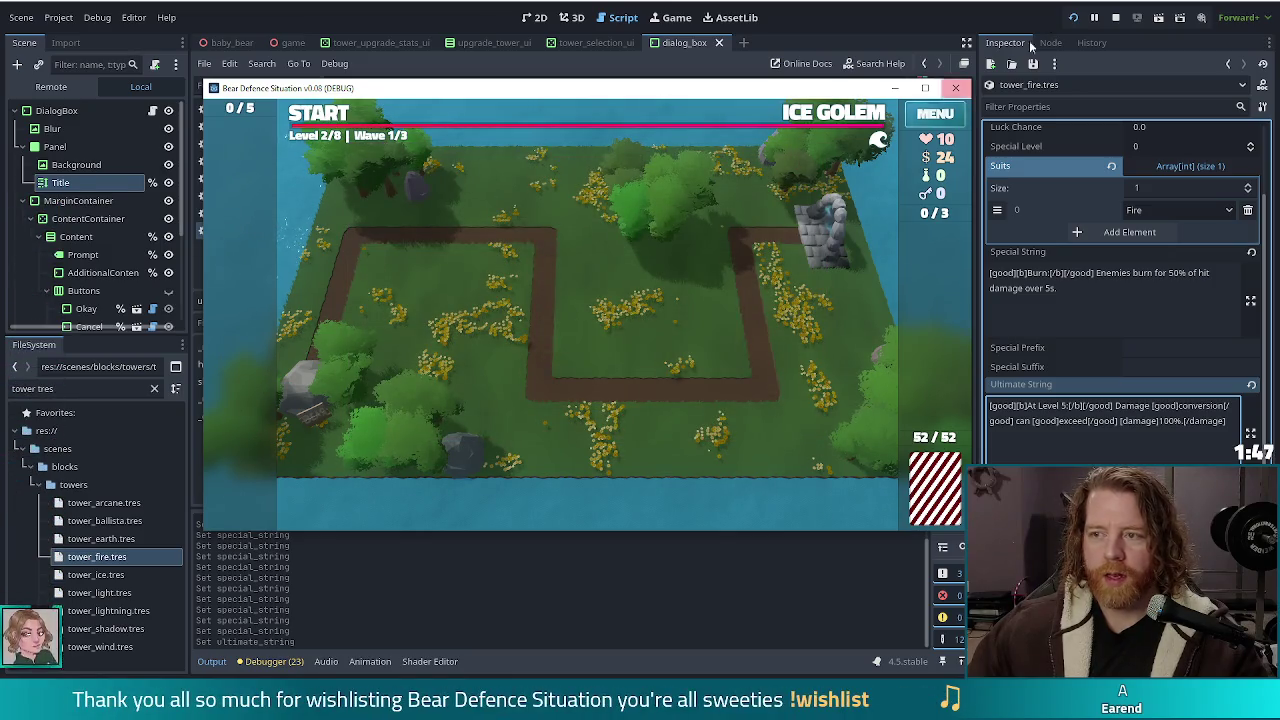
pyautogui.press('F5')
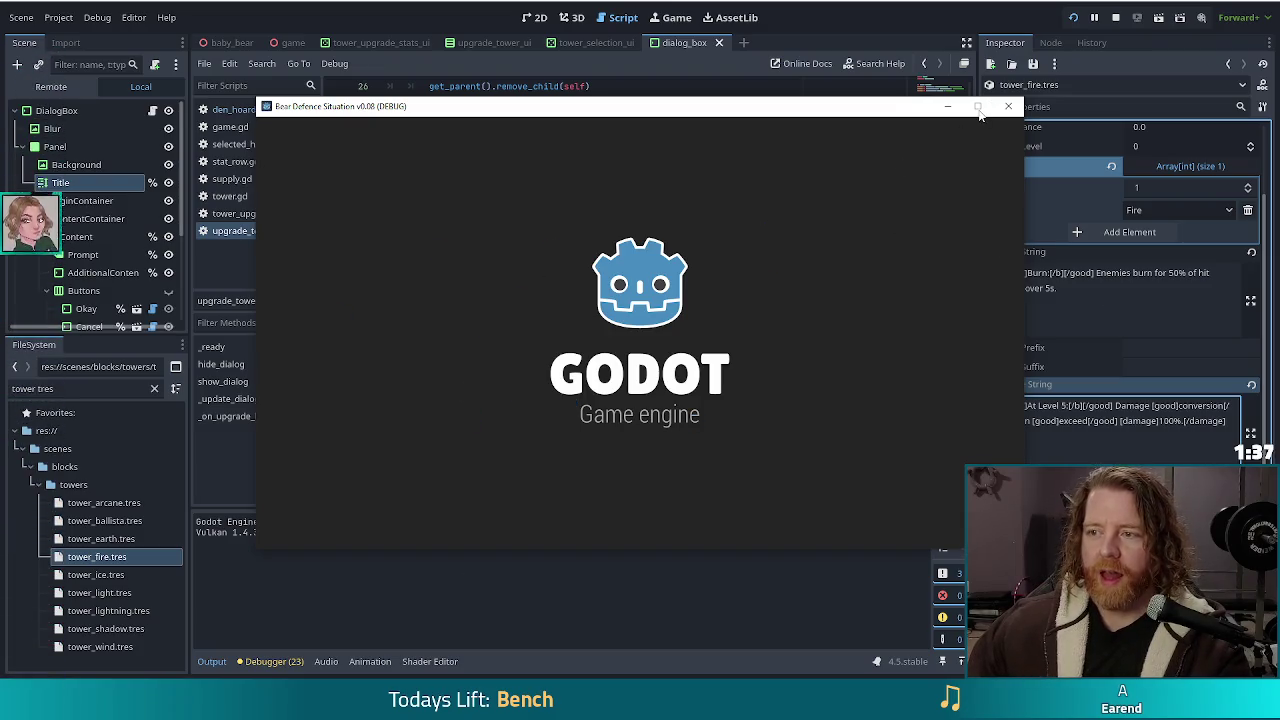
# Step: Maximise the game window, start a New Game, and enter the bear's shop
pyautogui.click(978, 107)
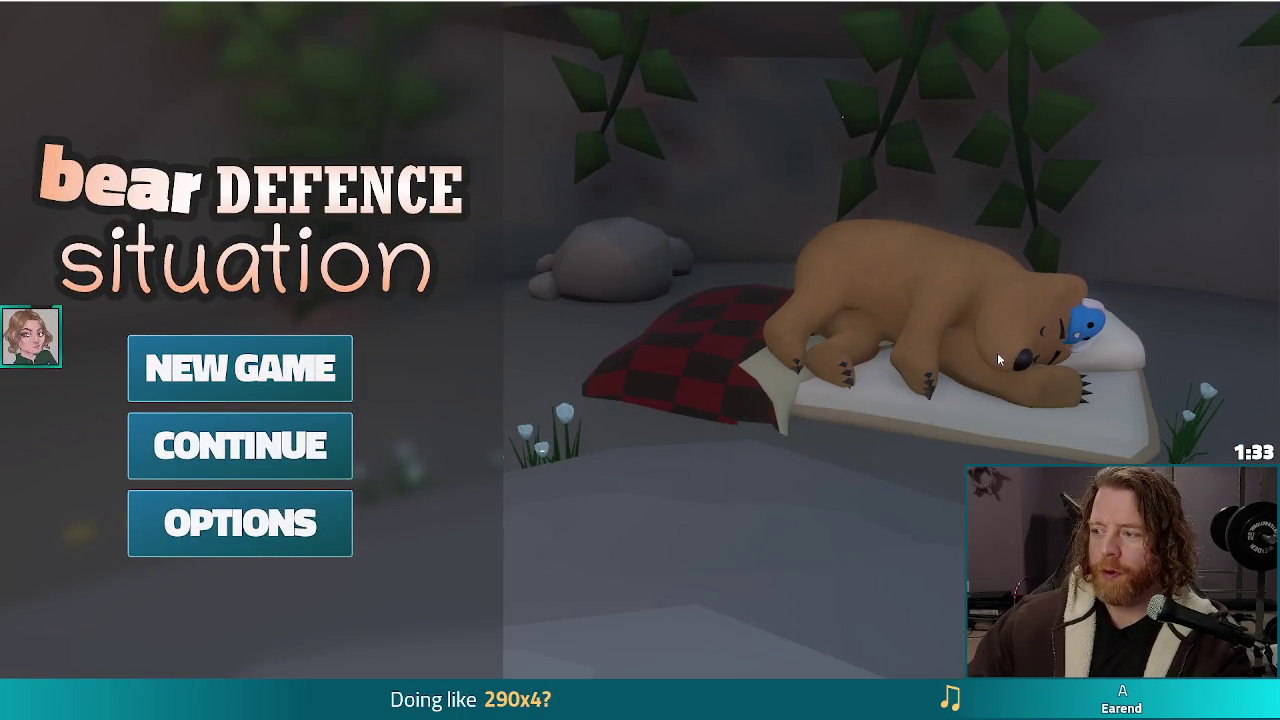
pyautogui.click(297, 375)
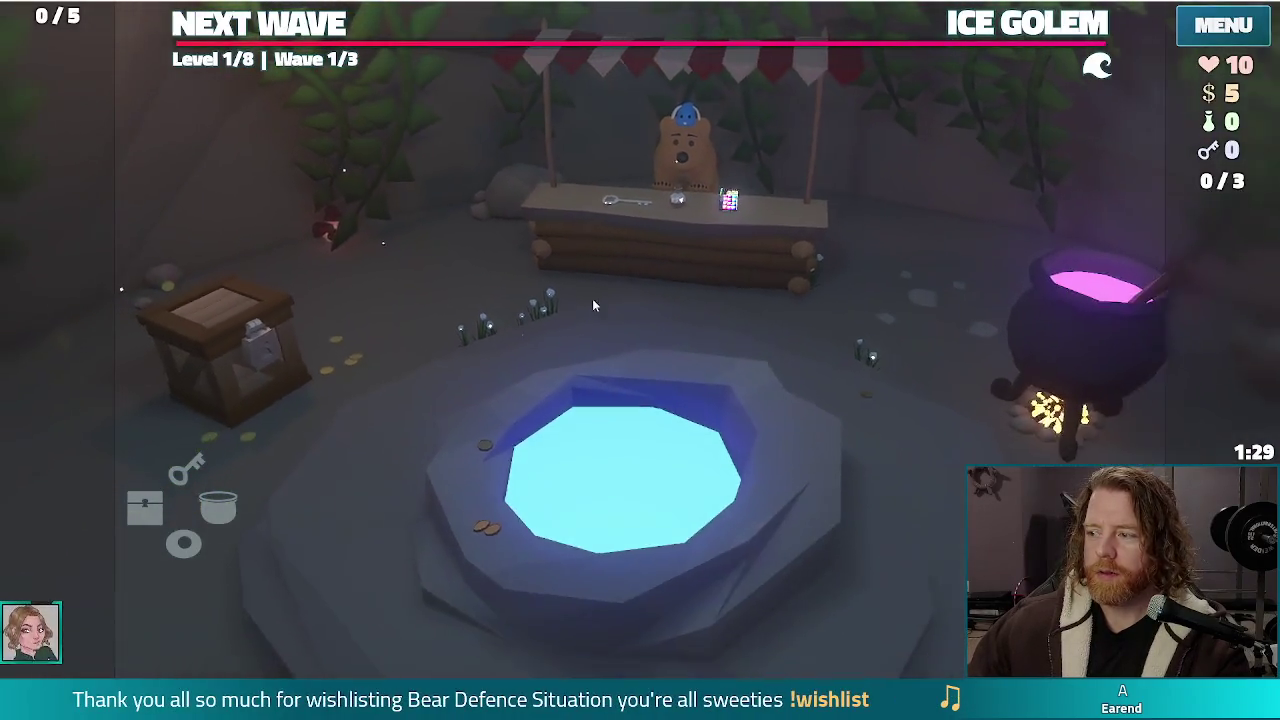
pyautogui.click(601, 232)
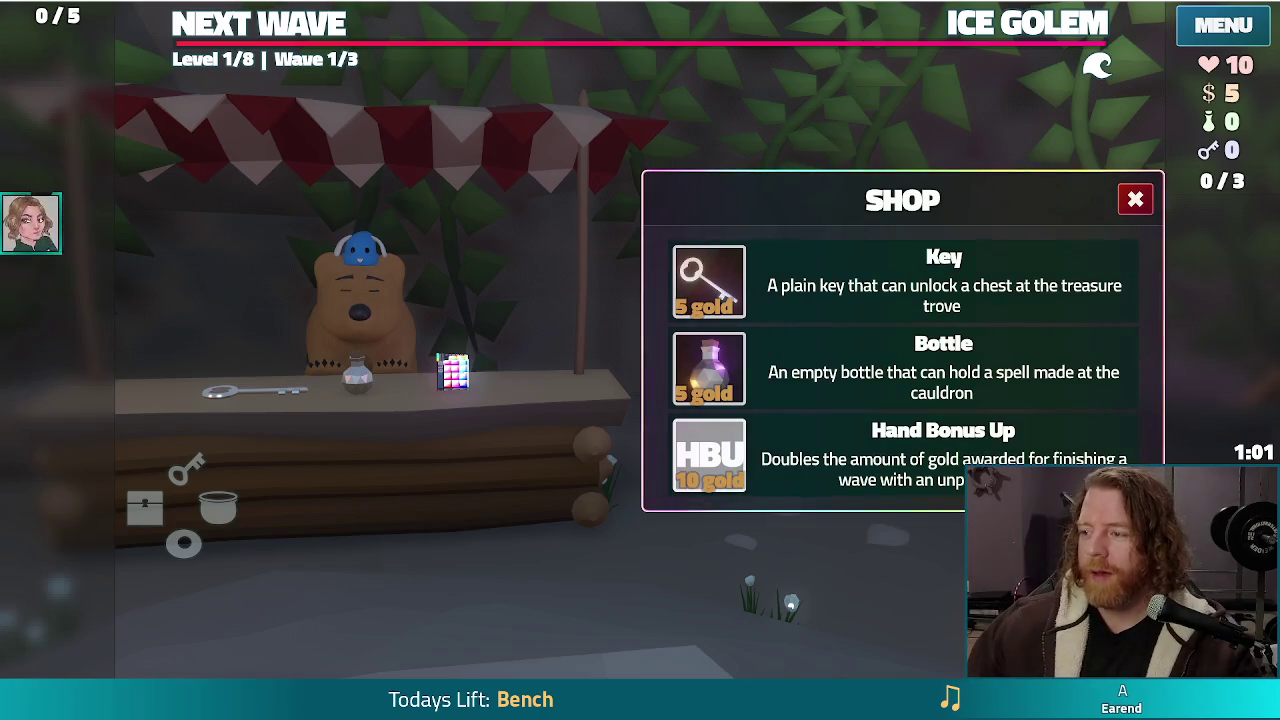
# Step: Switch to the running game and view the Fire Tower's Level 1 upgrade details
pyautogui.hotkey('alt', 'Tab')
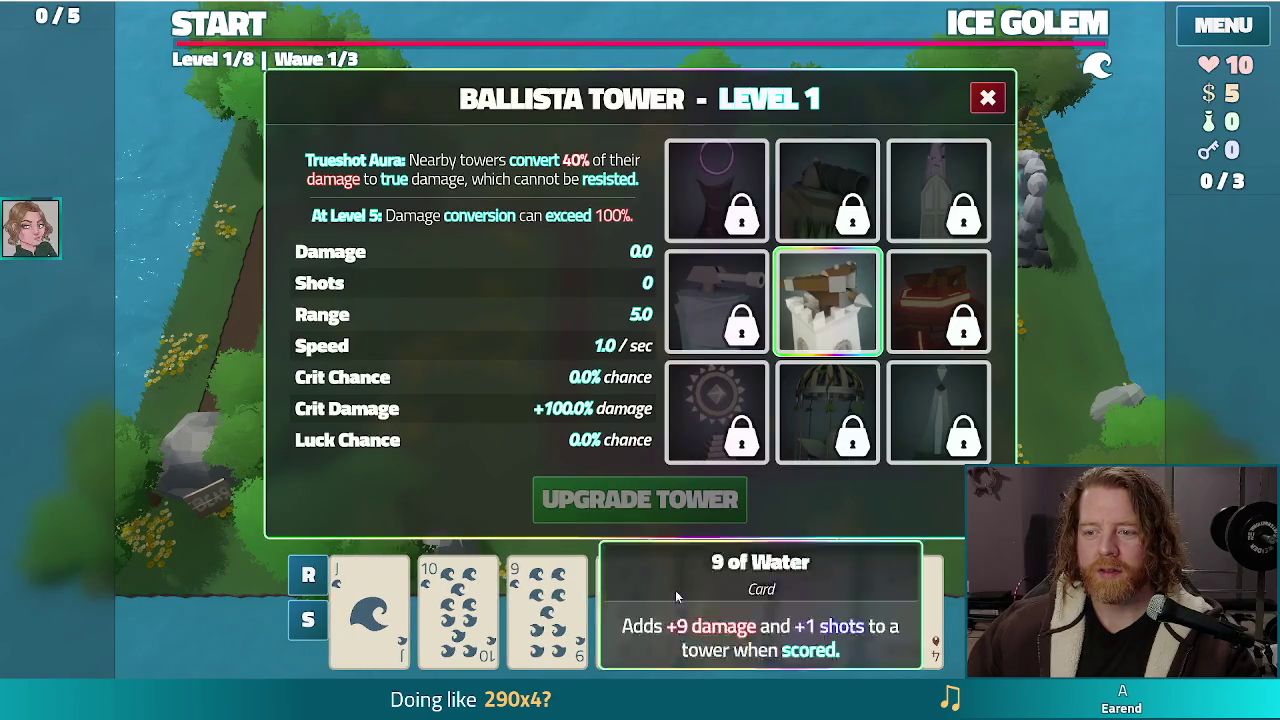
pyautogui.click(905, 292)
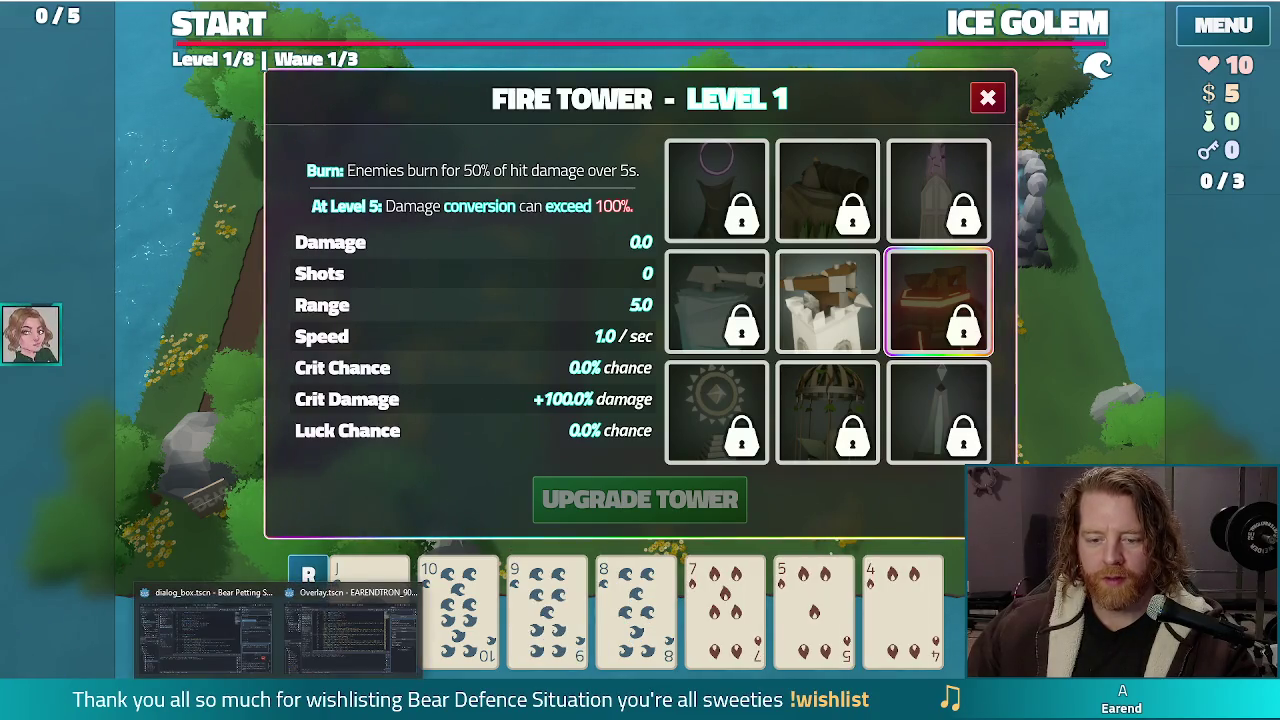
# Step: Return to the Godot editor showing tower_fire.tres
pyautogui.click(193, 637)
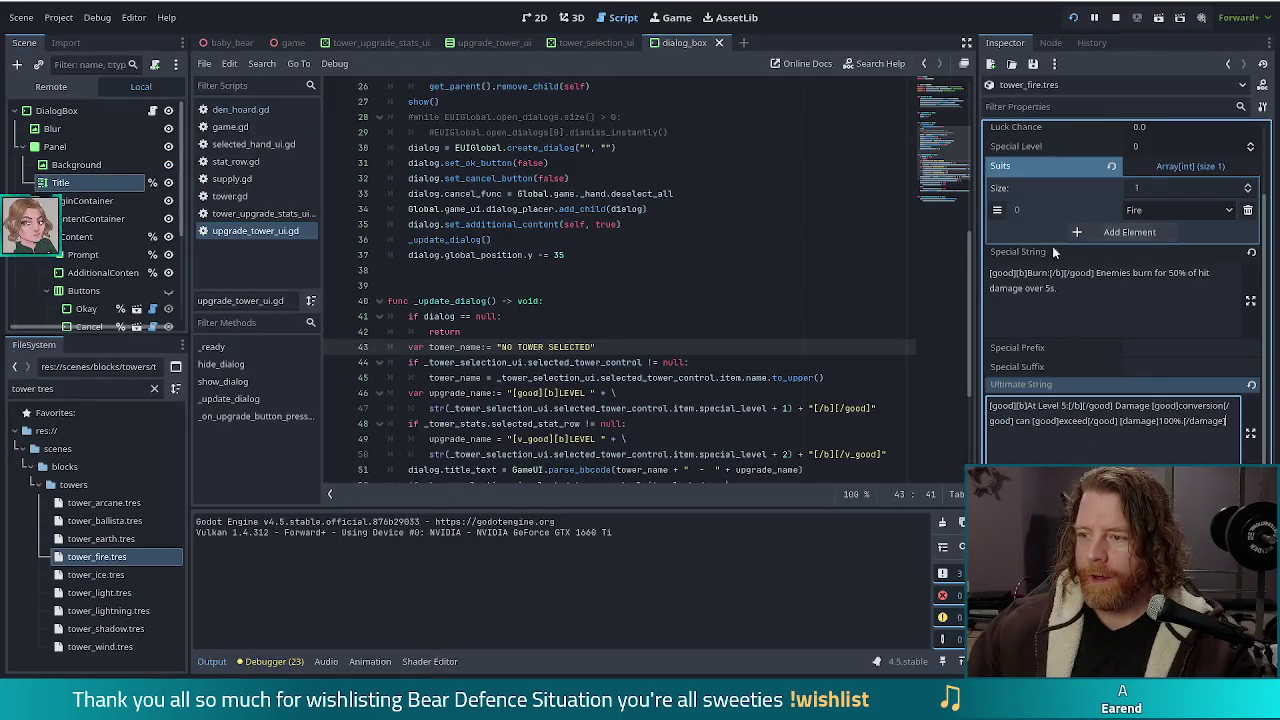
# Step: Change 'burn for' to 'take' in the fire tower's Burn Special String
pyautogui.click(1142, 272)
pyautogui.doubleClick(1142, 272)
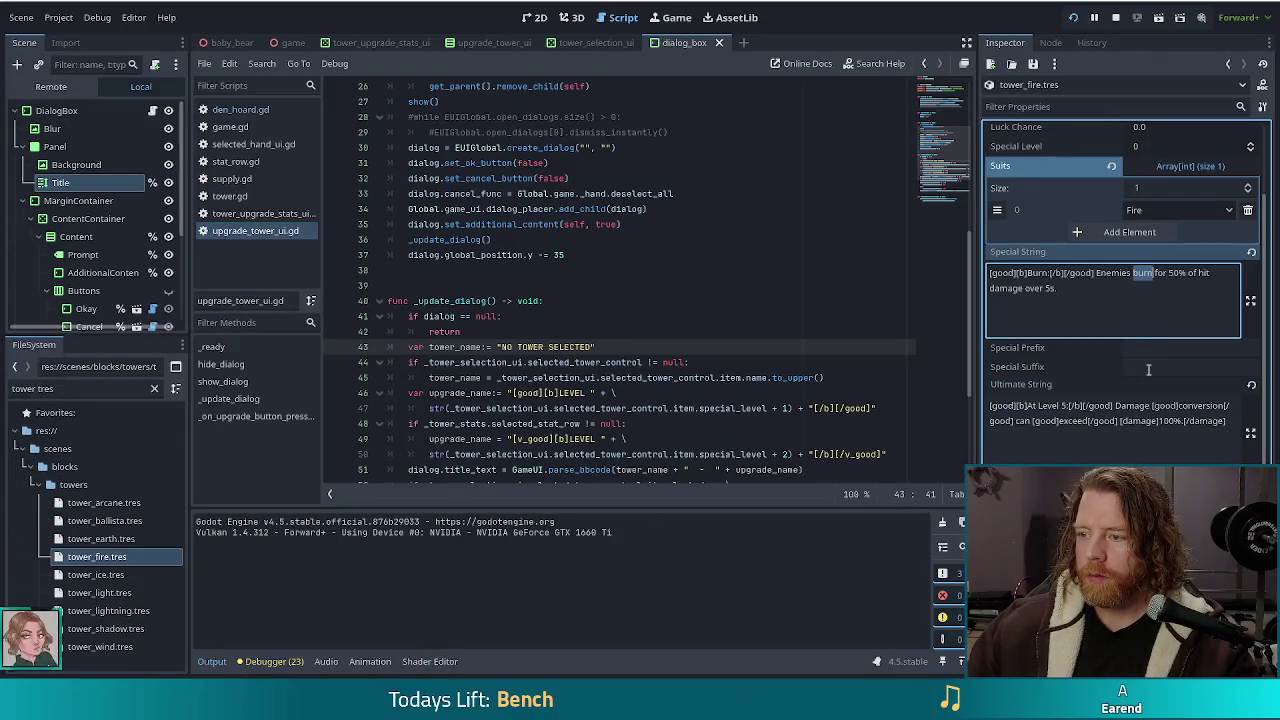
pyautogui.write('take')
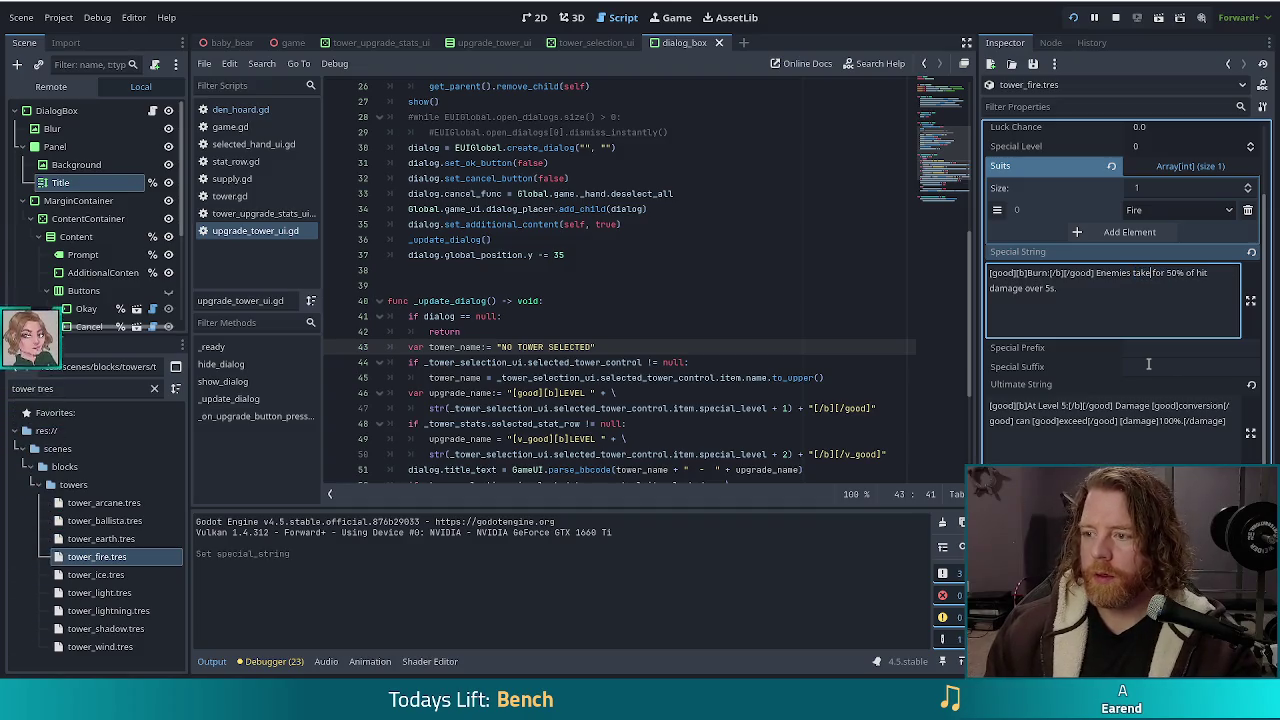
pyautogui.press('Delete')
pyautogui.press('Delete')
pyautogui.press('Delete')
pyautogui.hotkey('ctrl', 'End')
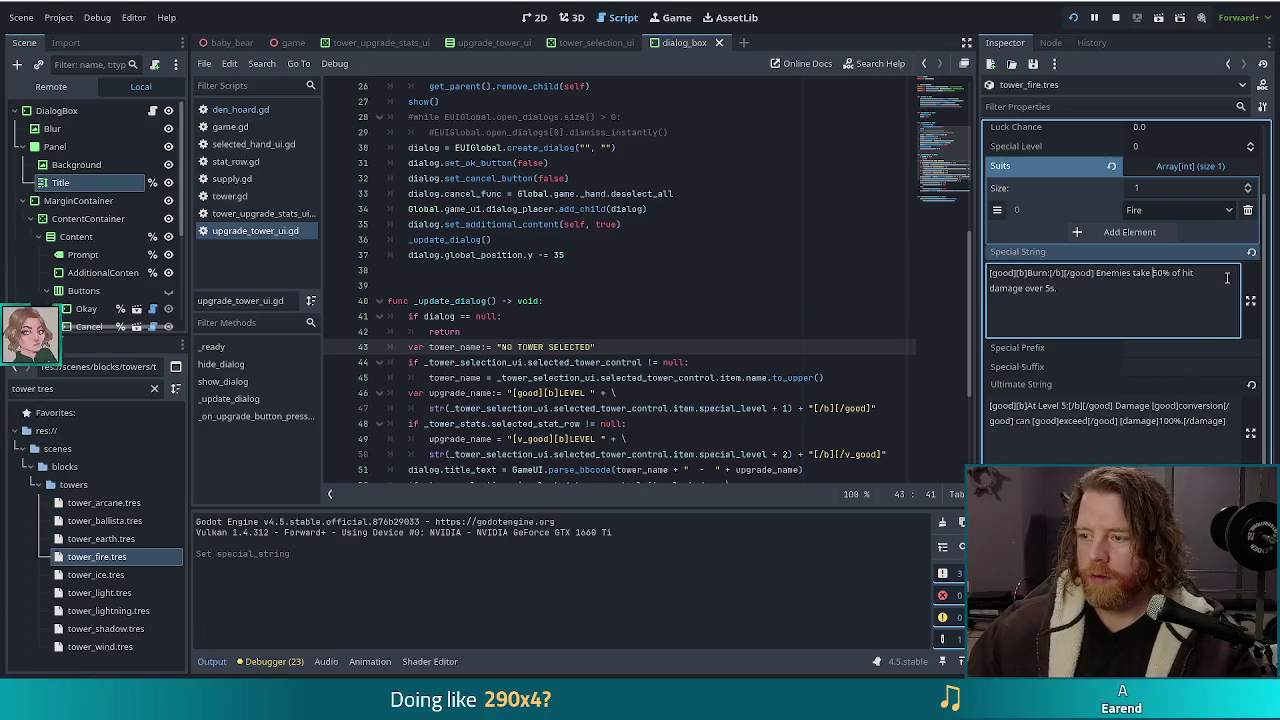
pyautogui.write('1')
pyautogui.press('BackSpace')
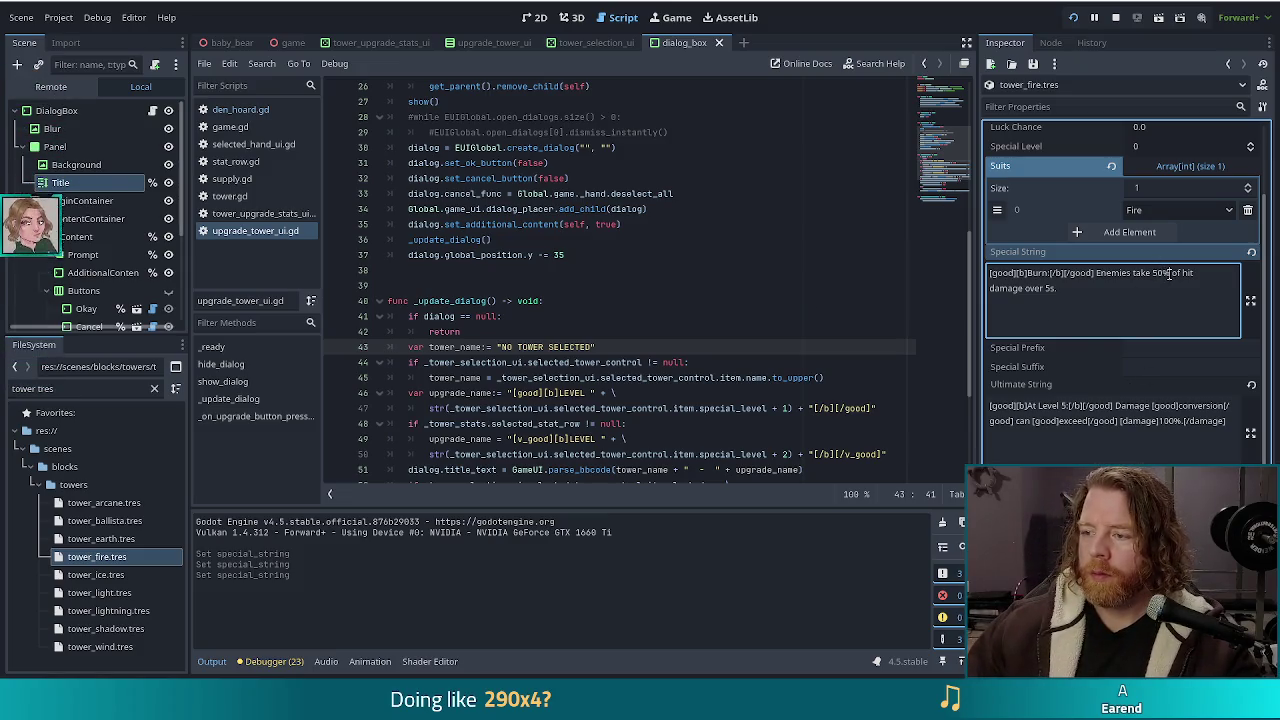
pyautogui.click(1155, 367)
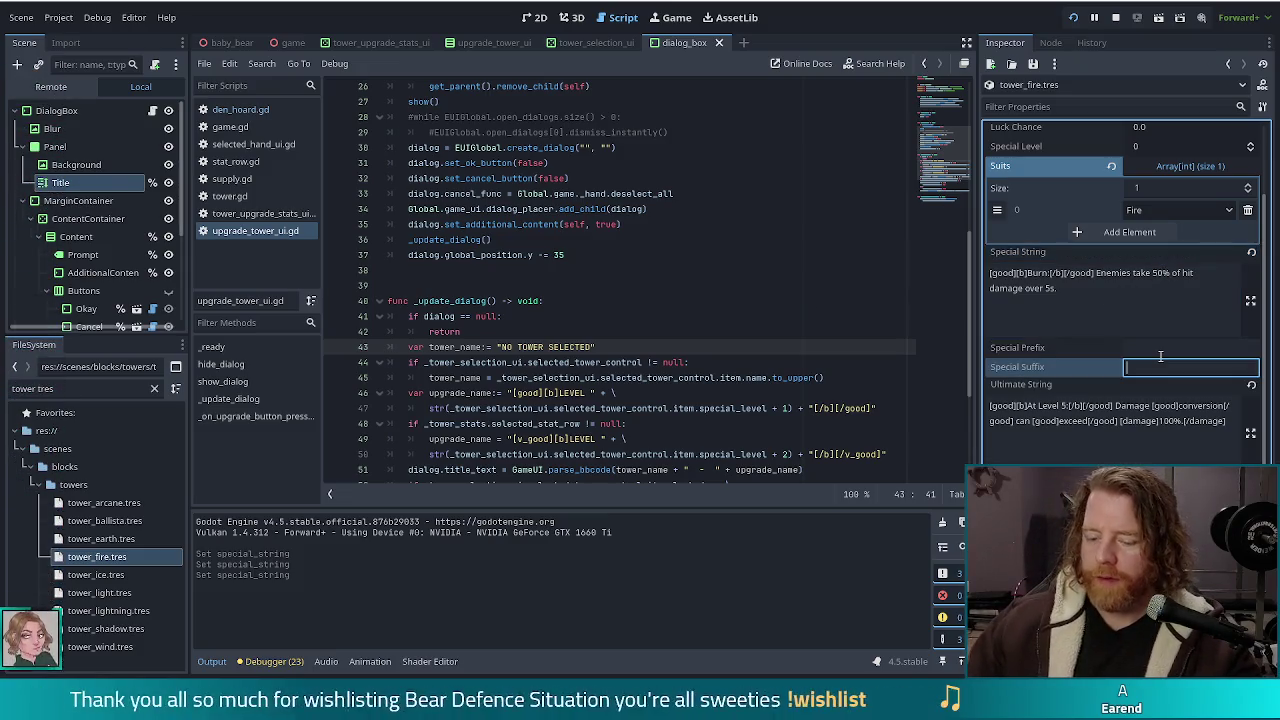
# Step: Set Special Suffix to % and turn the Burn's 50% into '(50 + special_level) *'
pyautogui.write('%')
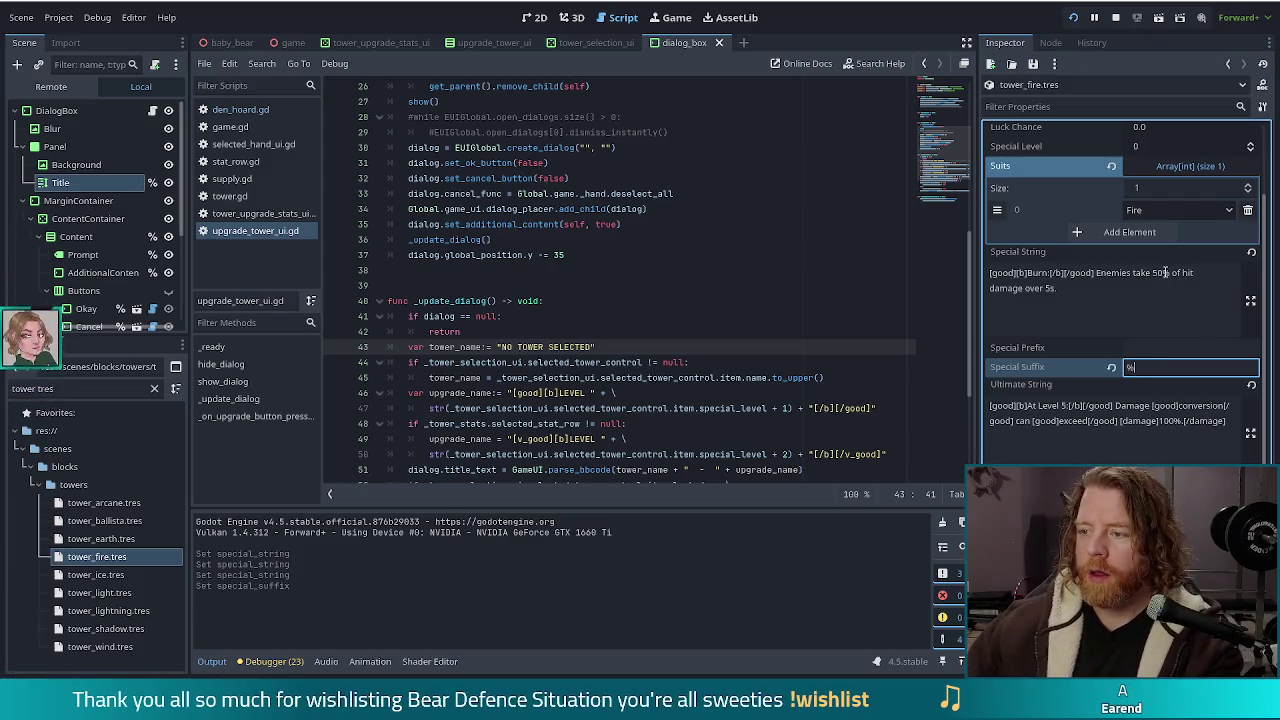
pyautogui.click(1166, 272)
pyautogui.press('BackSpace')
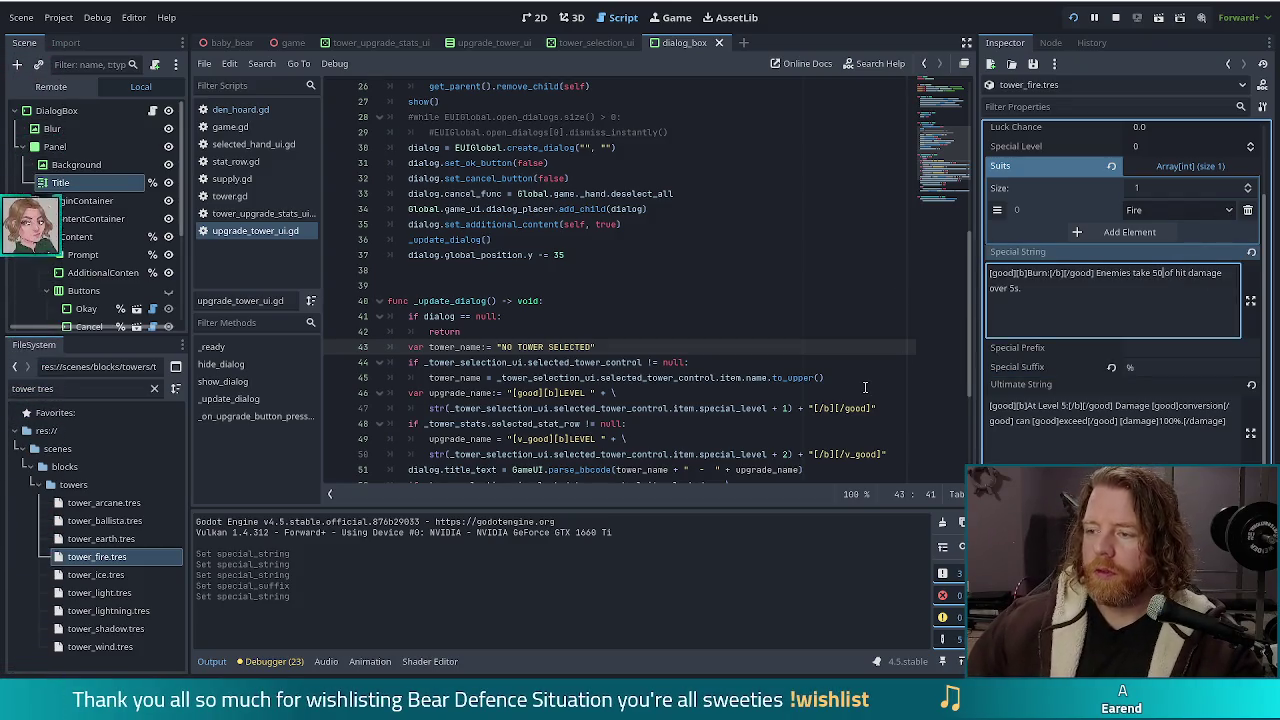
pyautogui.press('Left')
pyautogui.press('Left')
pyautogui.write('(')
pyautogui.press('Right')
pyautogui.press('Right')
pyautogui.write(')')
pyautogui.press('Left')
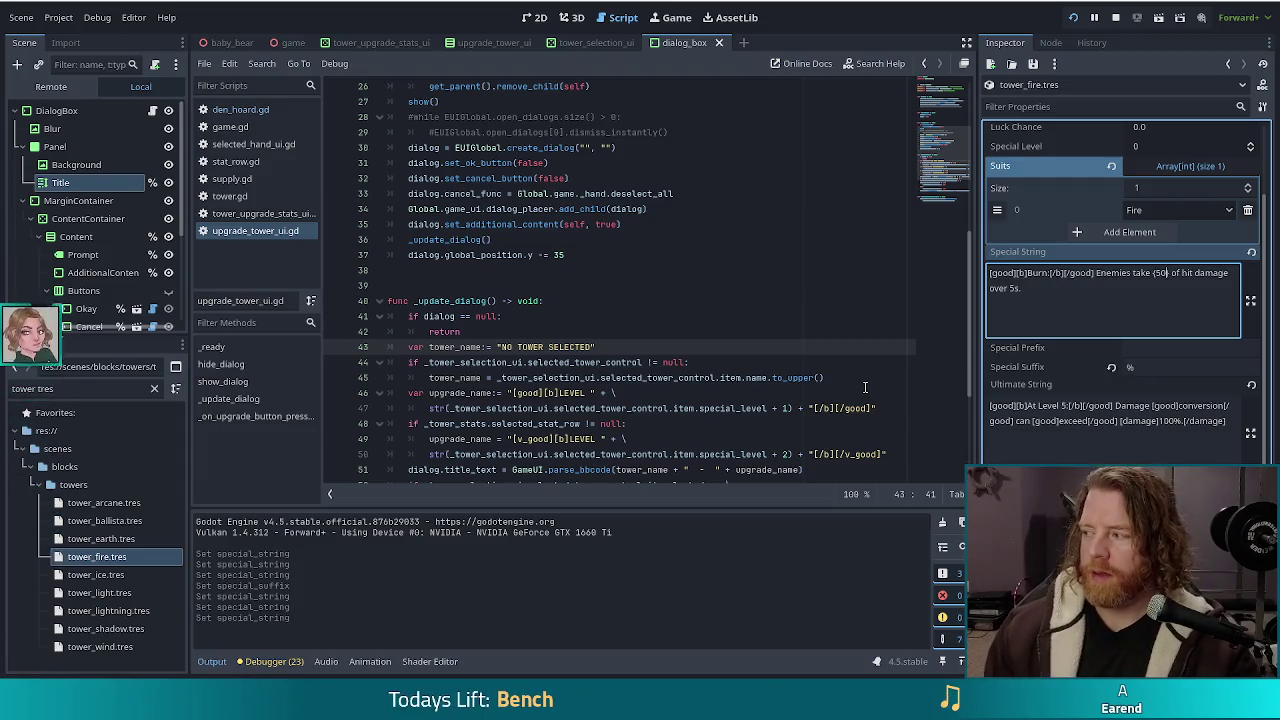
pyautogui.write('+')
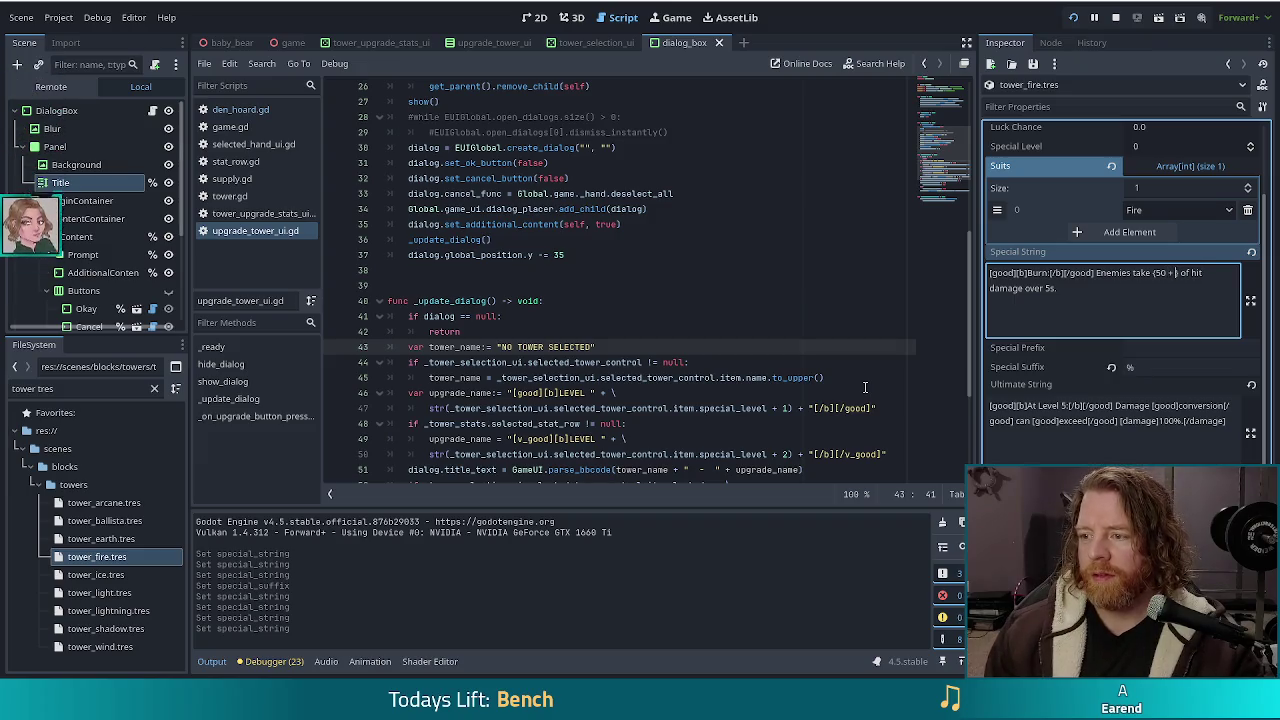
pyautogui.write(' special_level')
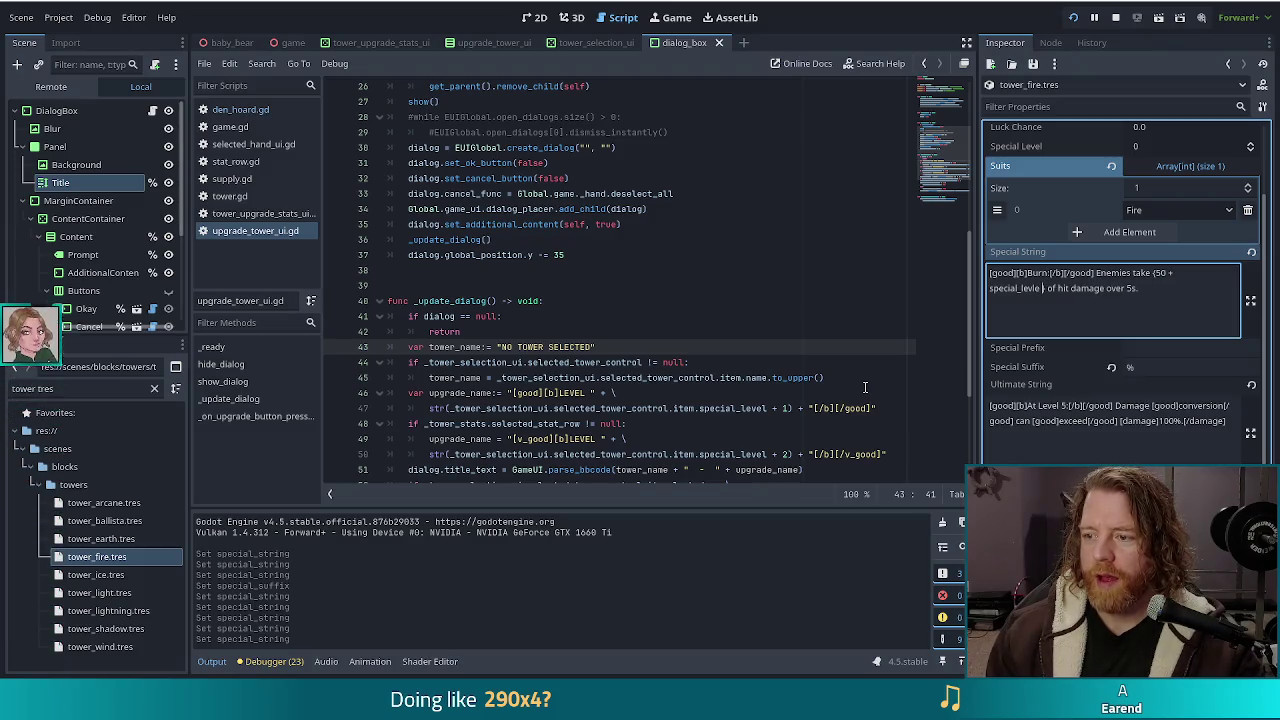
pyautogui.press('BackSpace')
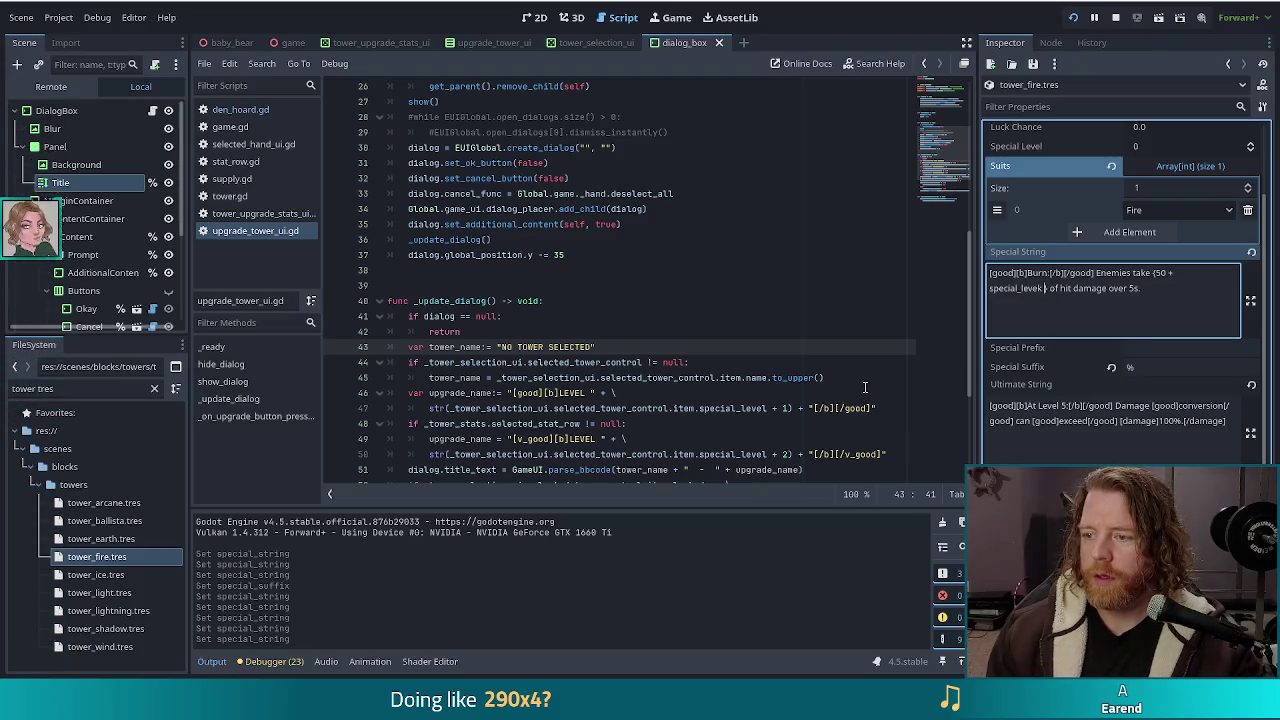
pyautogui.write('e)')
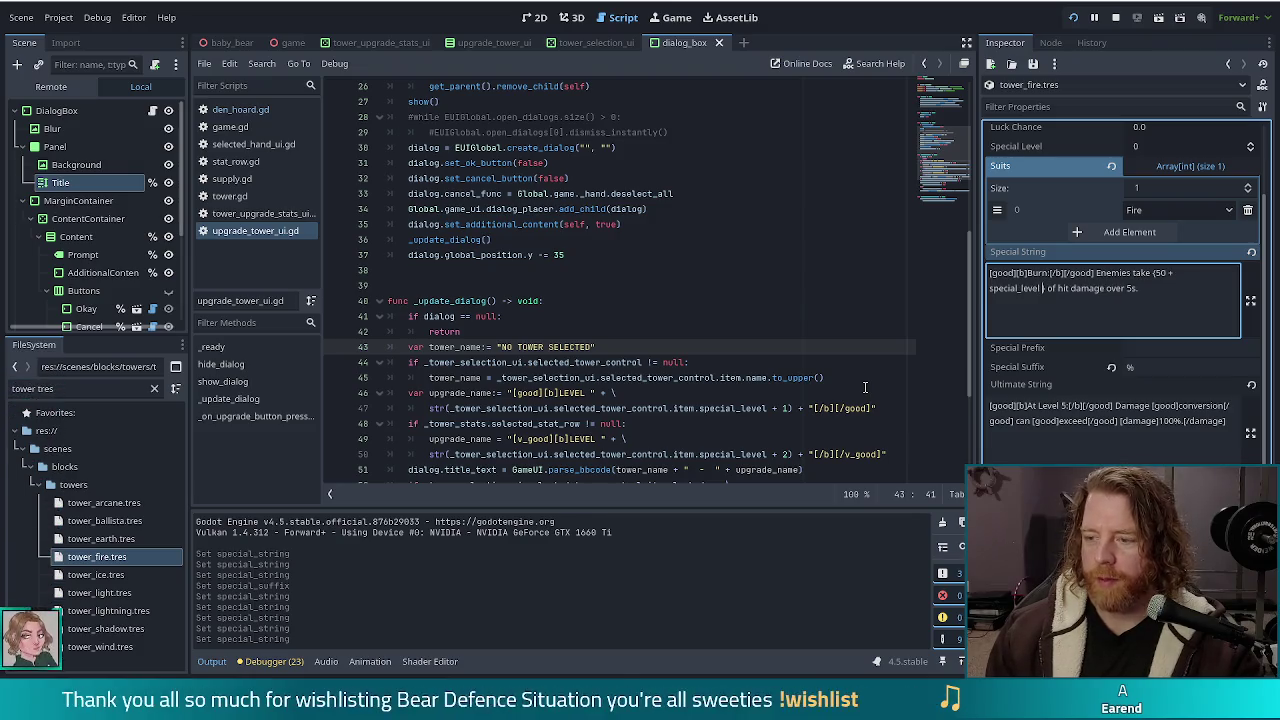
pyautogui.write(' *')
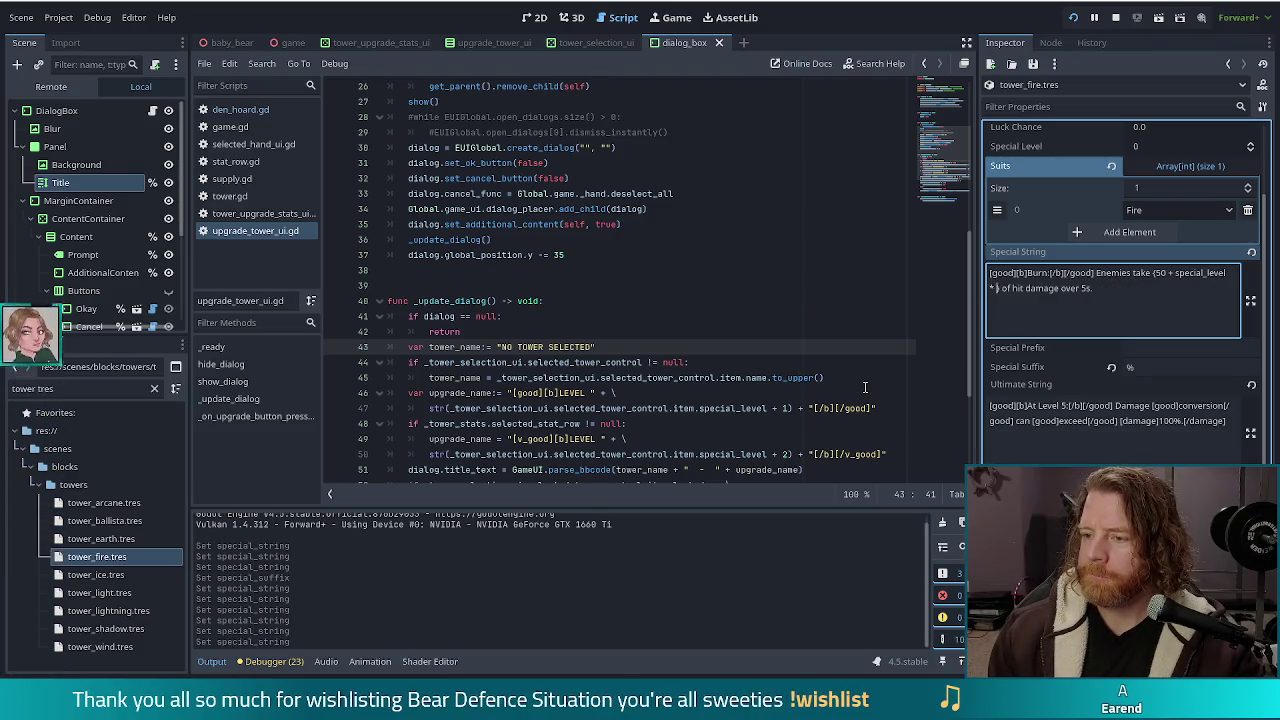
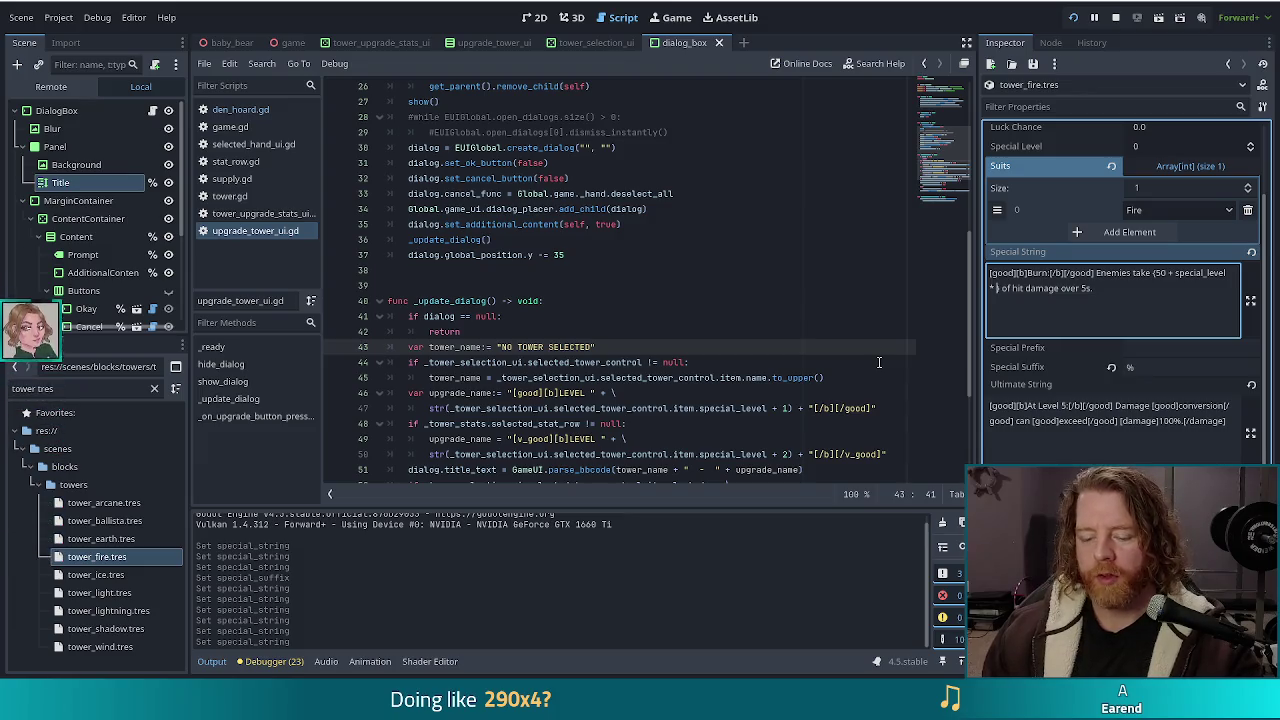
# Step: Type special_bonus after 'special_level * ' in the fire tower's Burn Special String, fixing the typo
pyautogui.write('speci')
pyautogui.write('_')
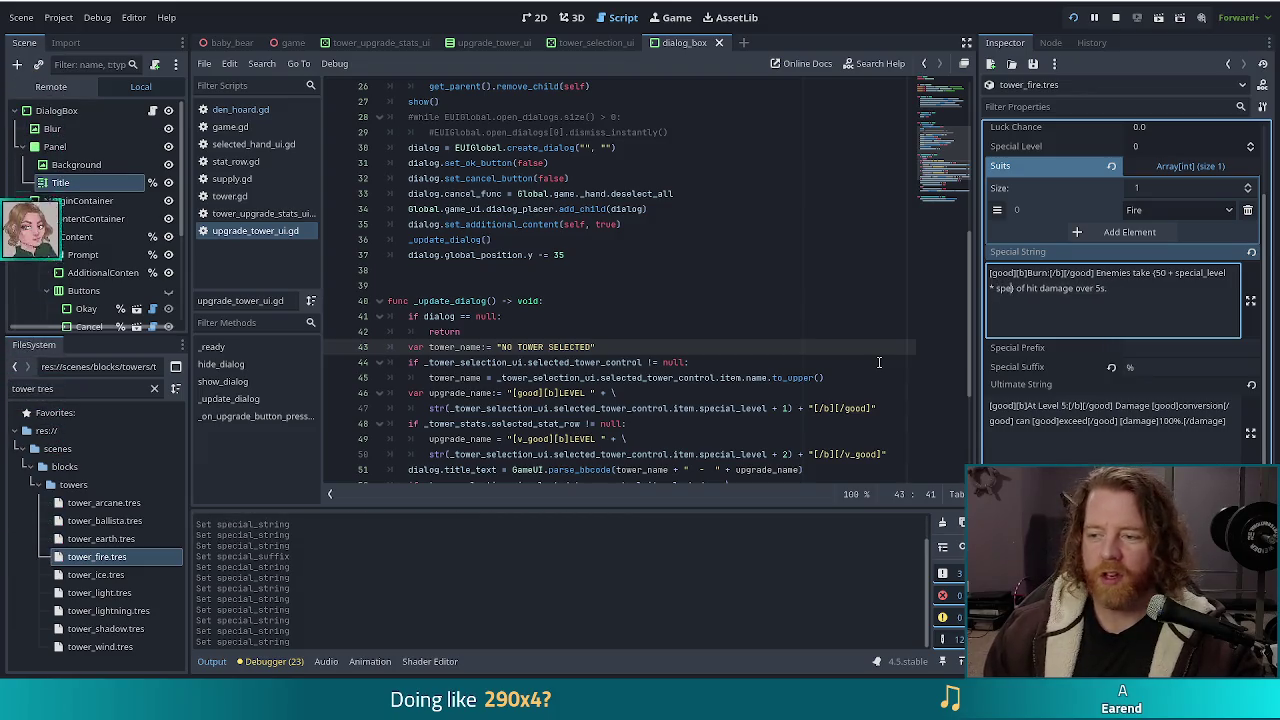
pyautogui.write('onus')
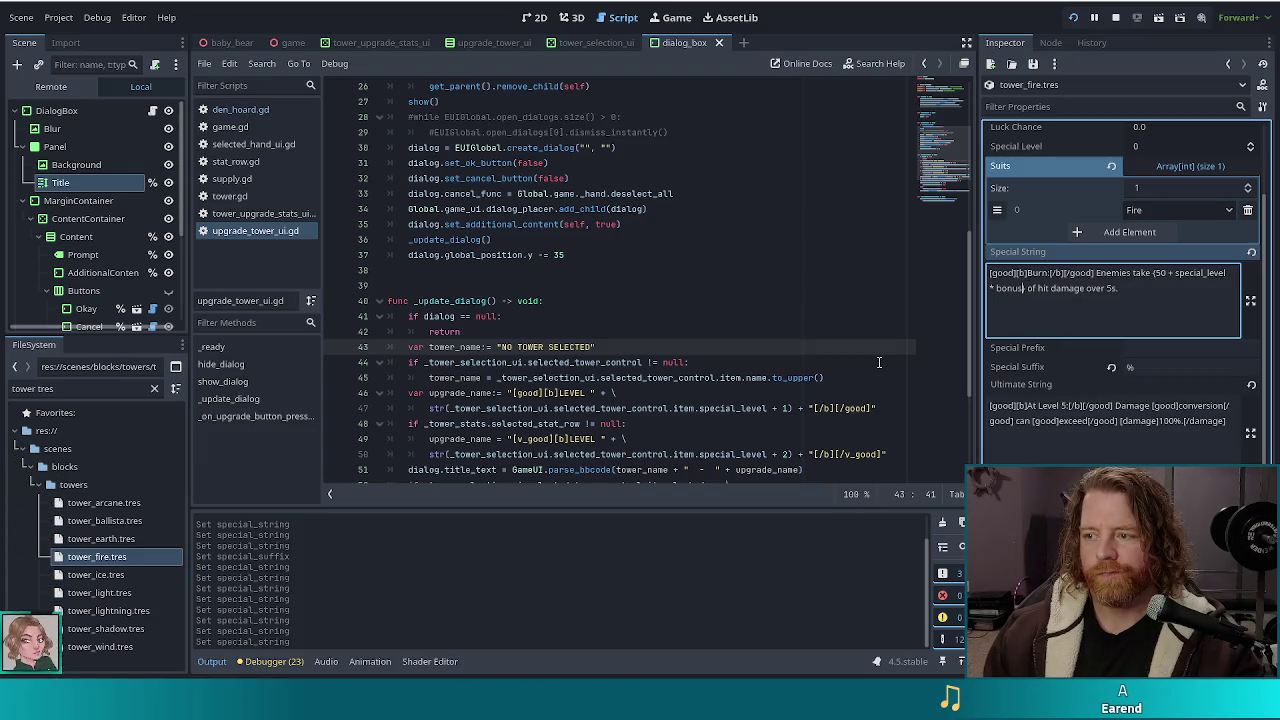
pyautogui.press('BackSpace')
pyautogui.press('BackSpace')
pyautogui.press('BackSpace')
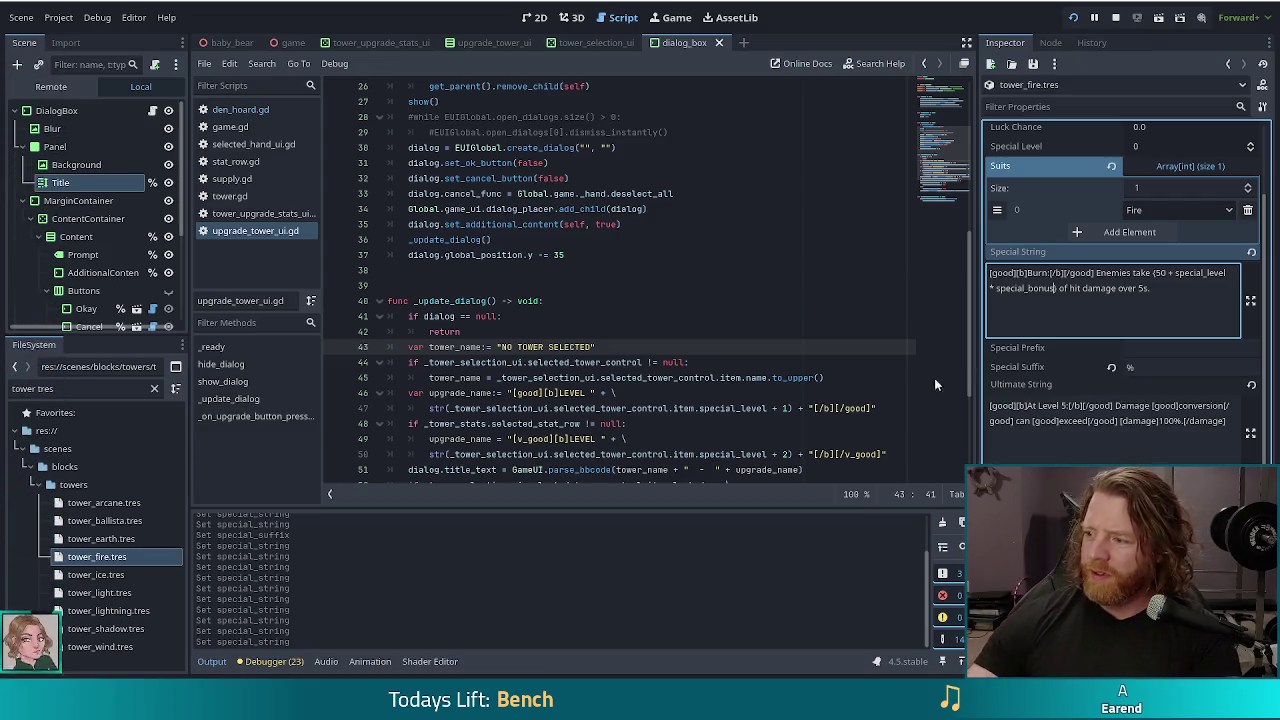
# Step: Add the closing parenthesis so the Burn text reads (50 + special_level * special_bonus)
pyautogui.write(')')
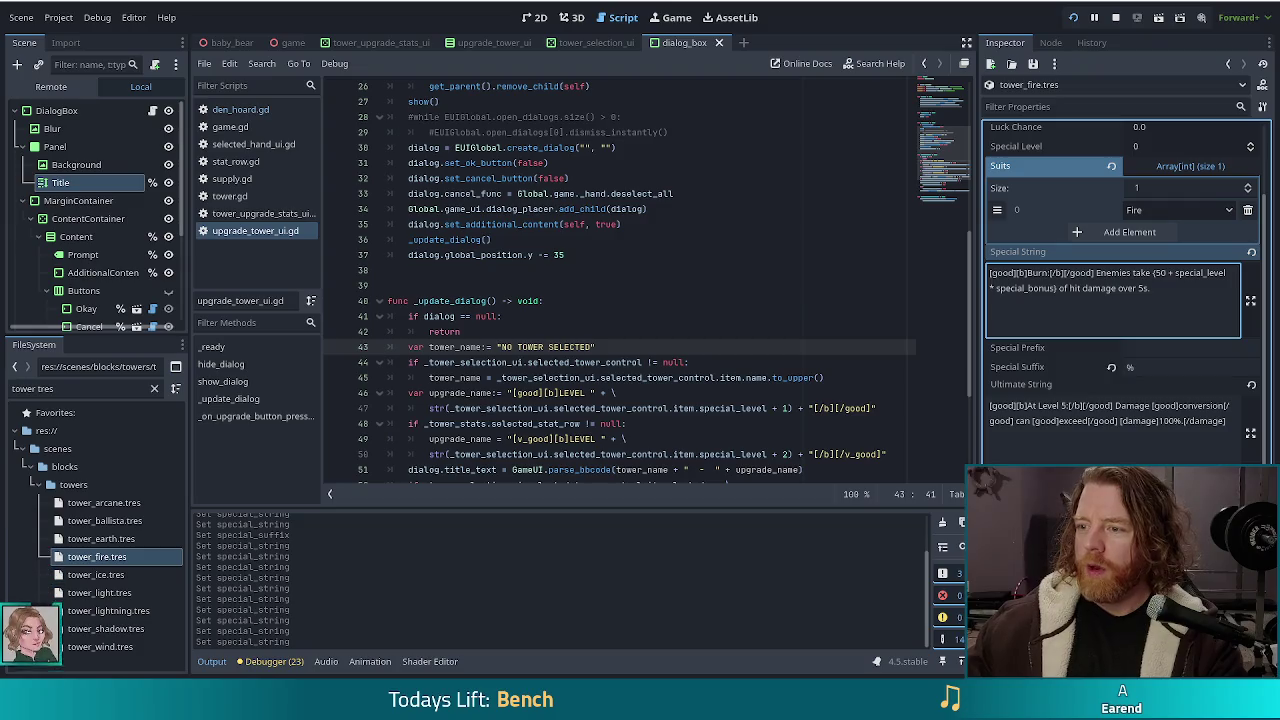
pyautogui.doubleClick(1030, 288)
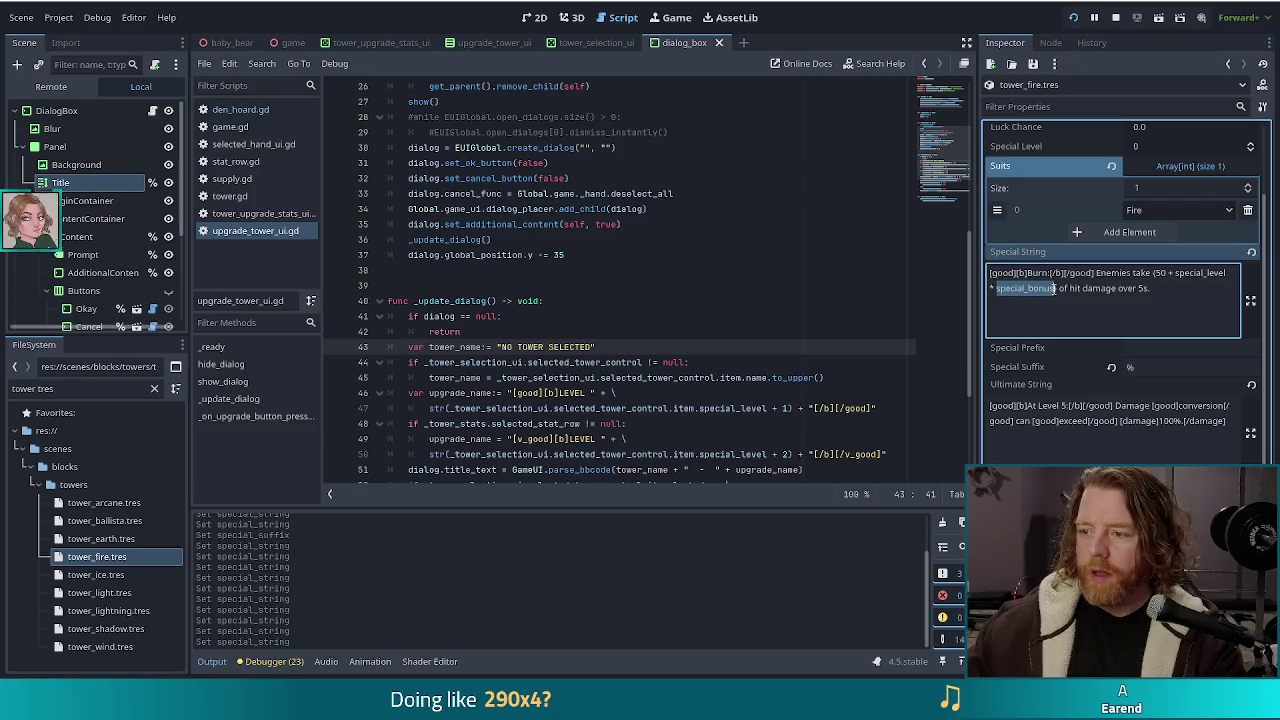
pyautogui.click(1143, 289)
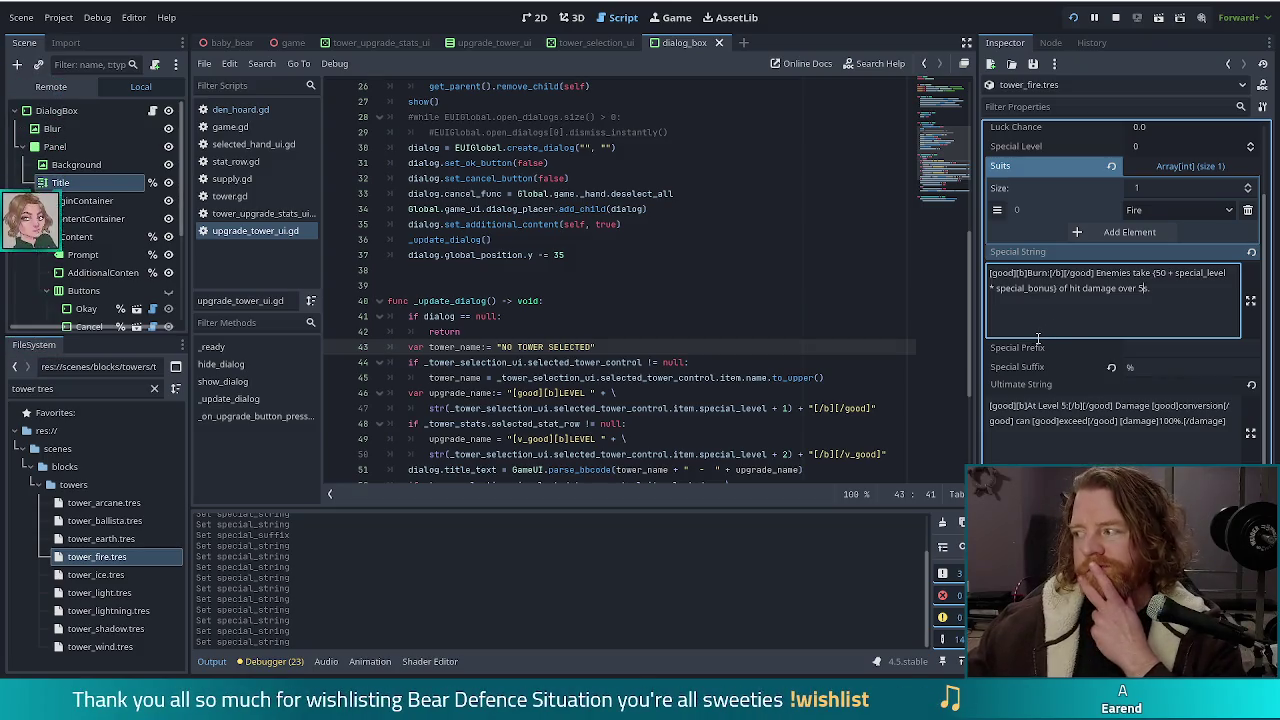
pyautogui.click(1024, 289)
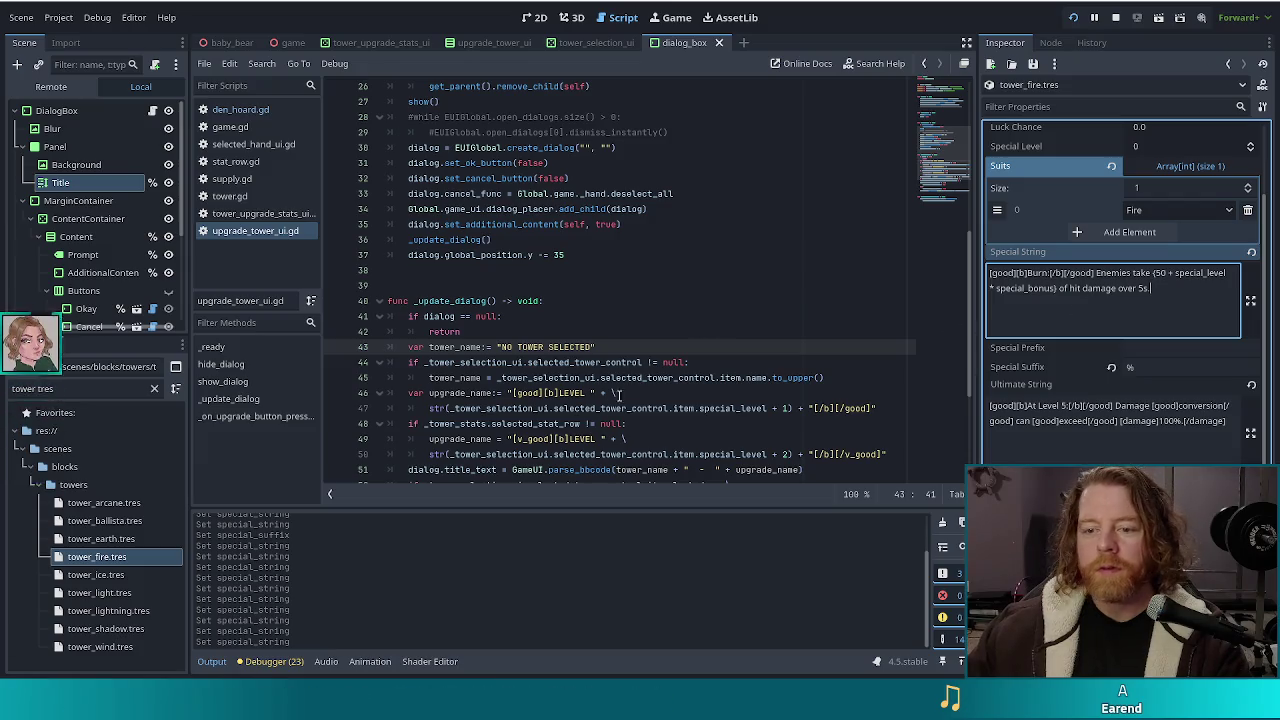
# Step: In tower.gd line 50, add "special_bonus": special_bonus to get_special_string's tooltip values dictionary
pyautogui.click(563, 423)
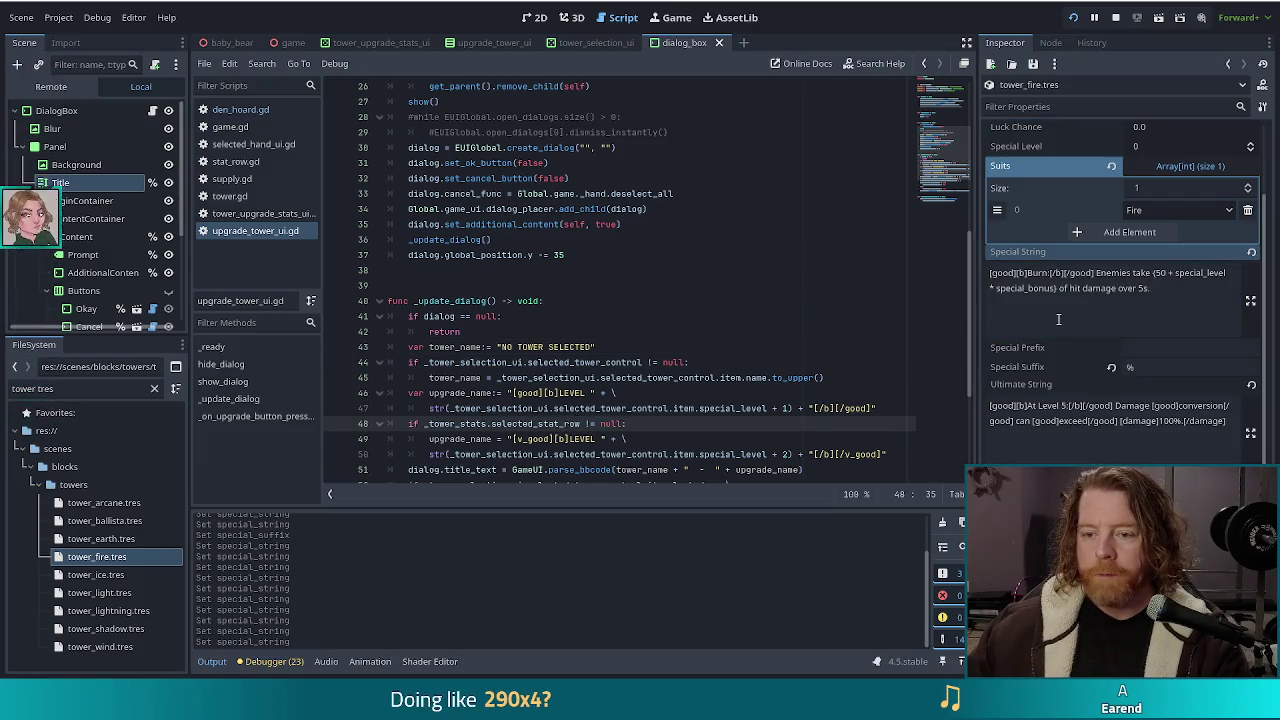
pyautogui.click(226, 197)
pyautogui.scroll(-10, 606, 358)
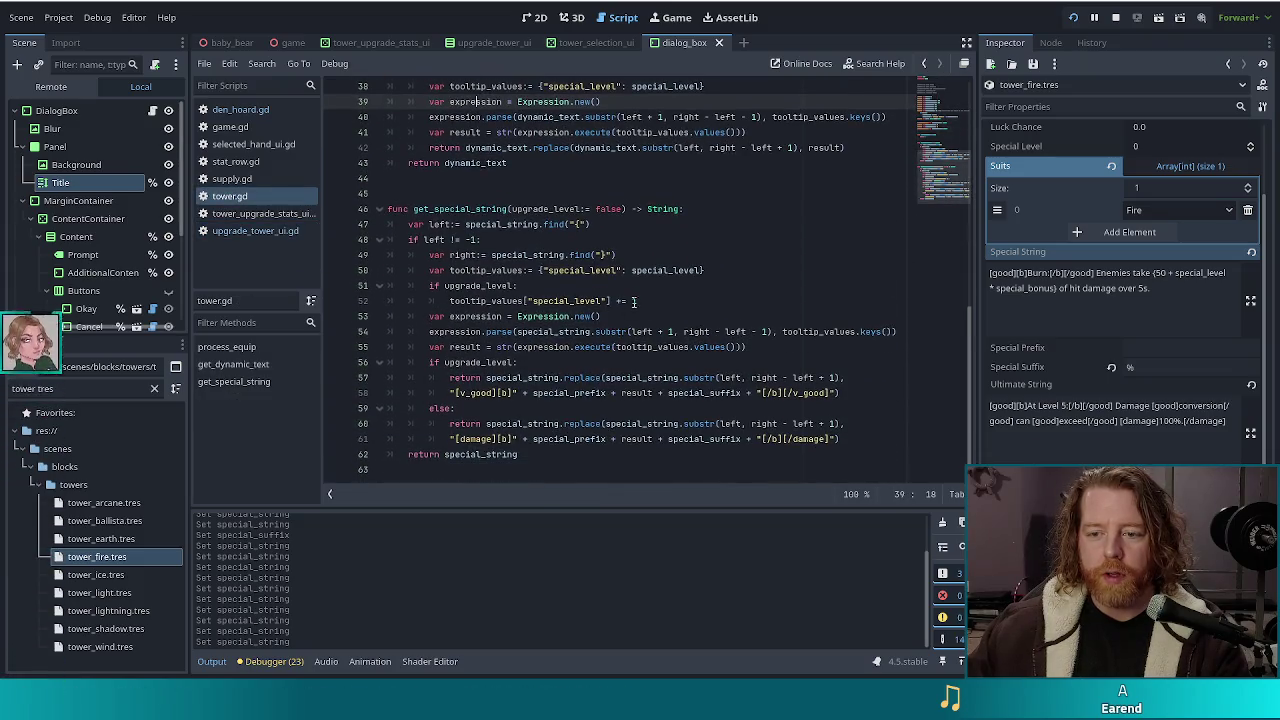
pyautogui.click(703, 298)
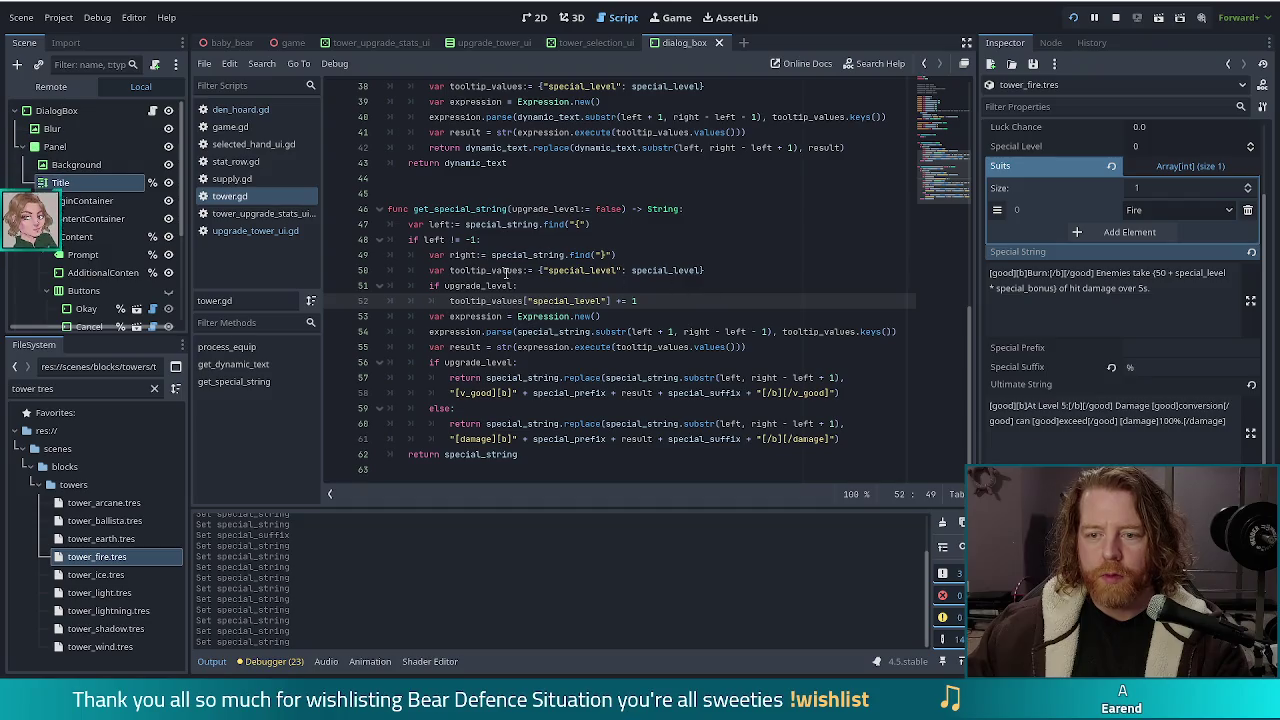
pyautogui.write('1')
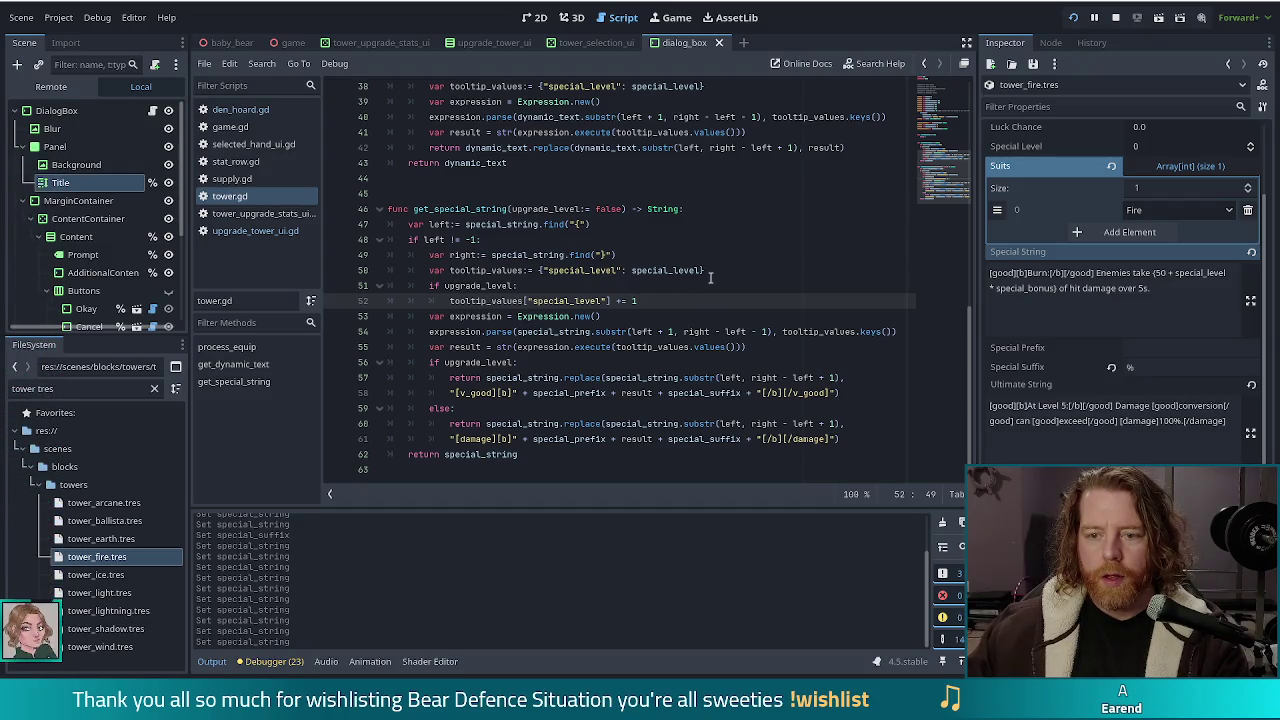
pyautogui.click(702, 270)
pyautogui.write(', "s')
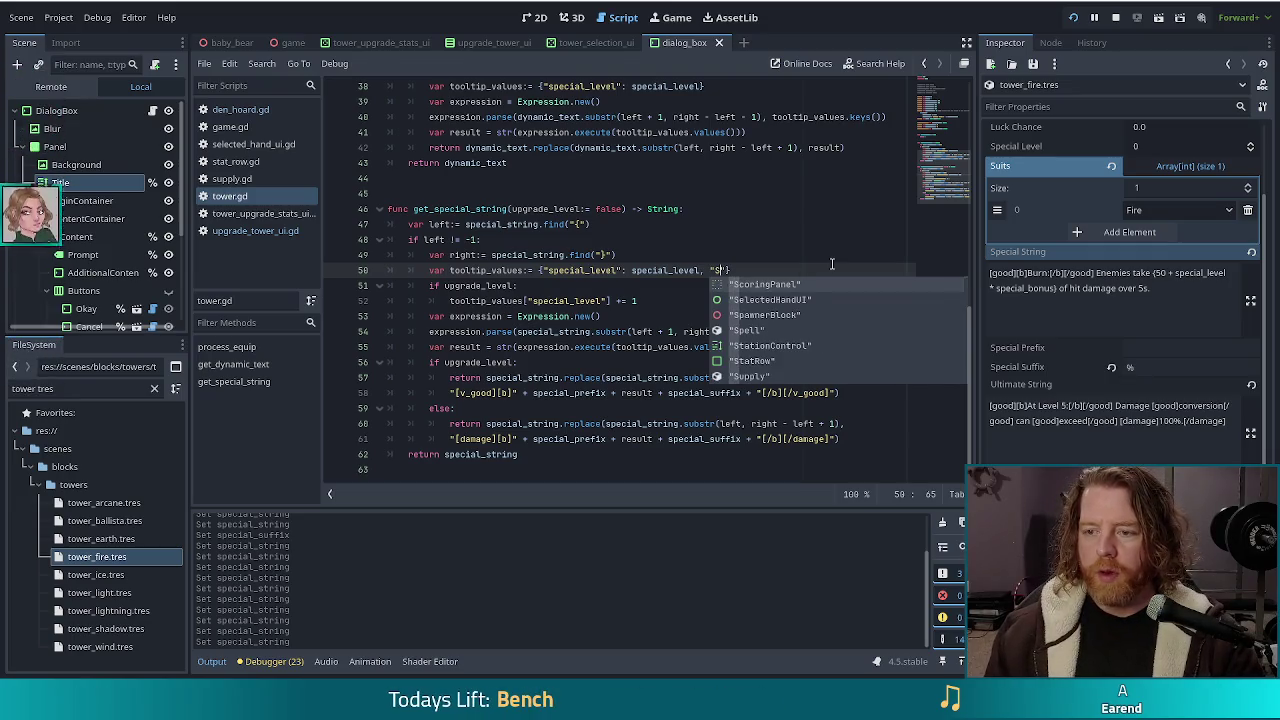
pyautogui.write('pecial')
pyautogui.write('_bonus')
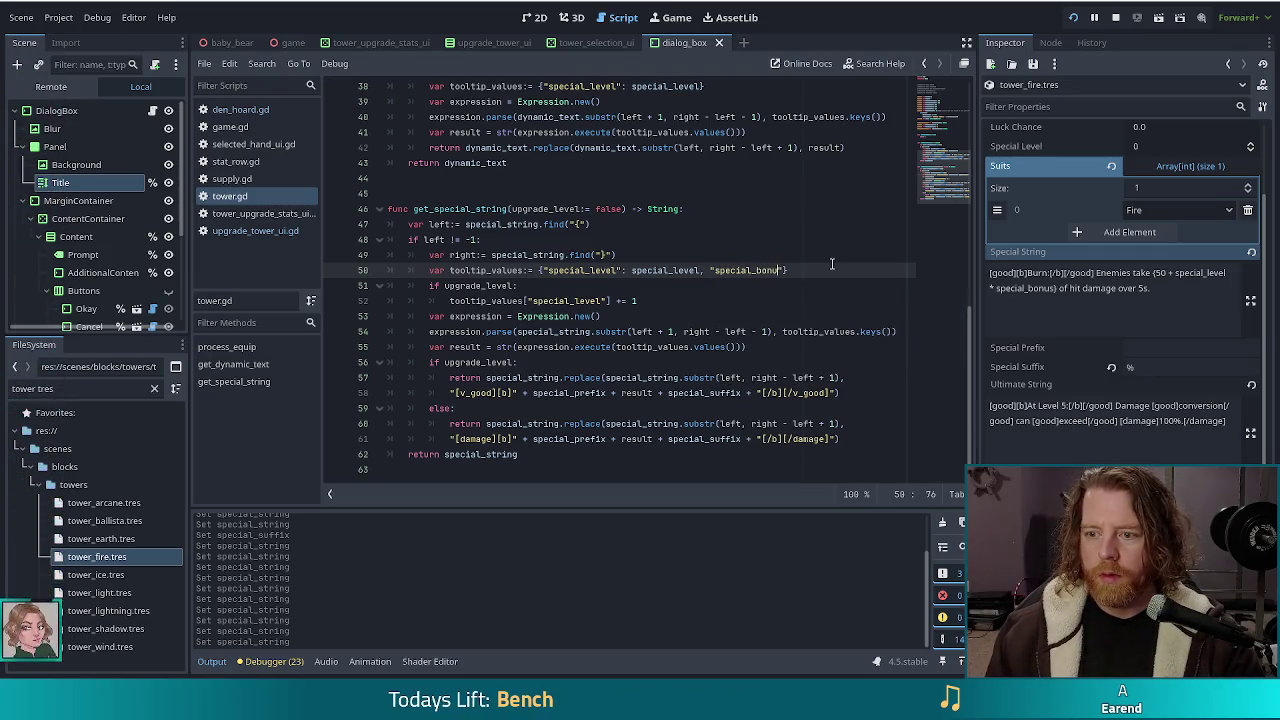
pyautogui.write('"')
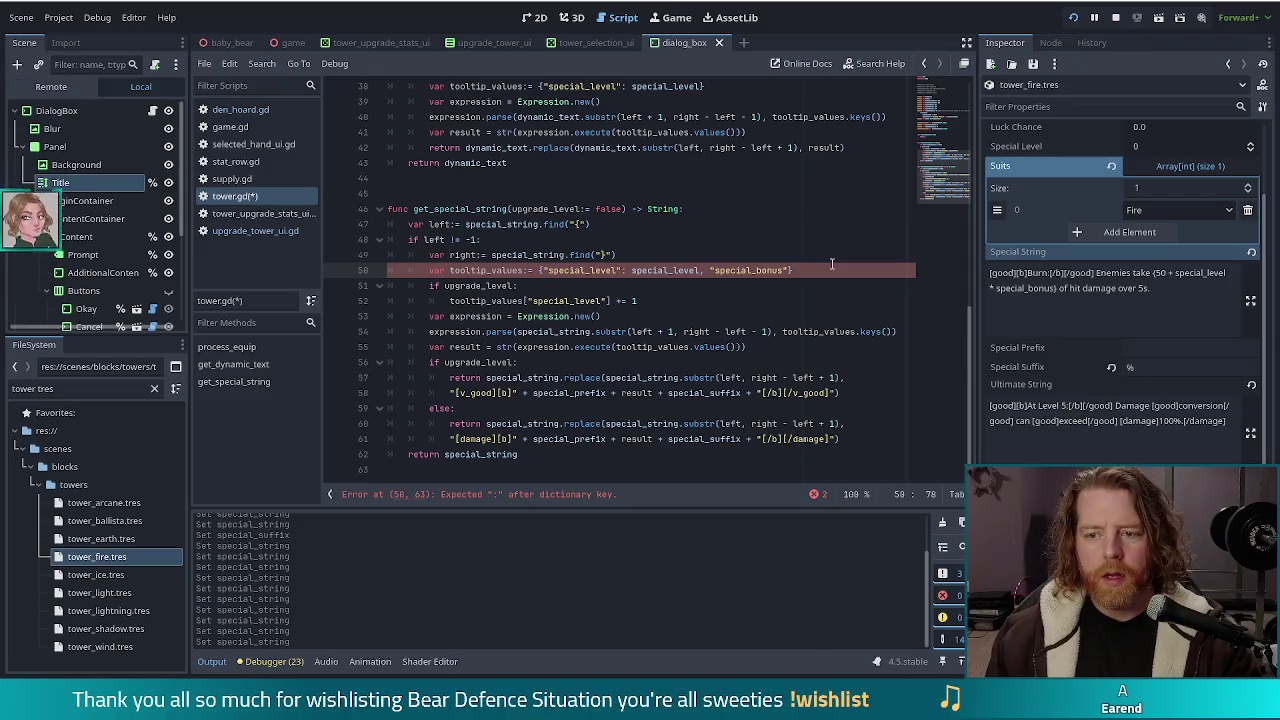
pyautogui.write(': specia')
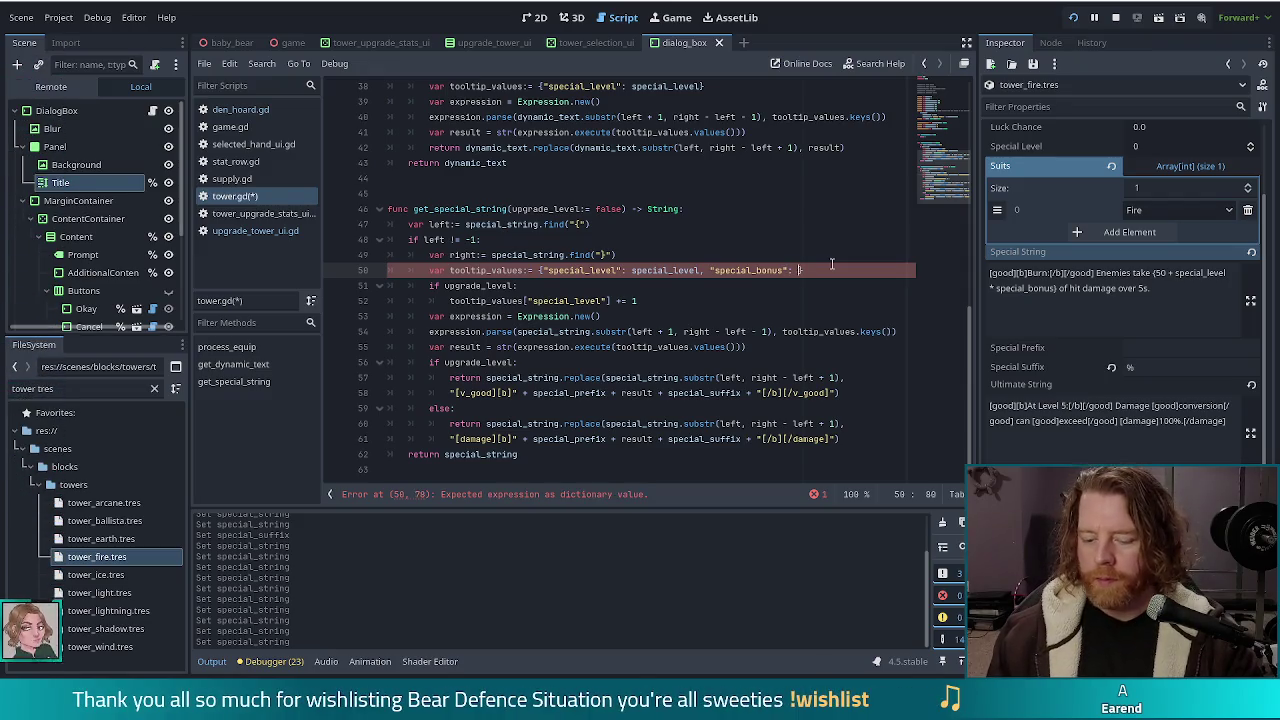
pyautogui.write('l_bonus}')
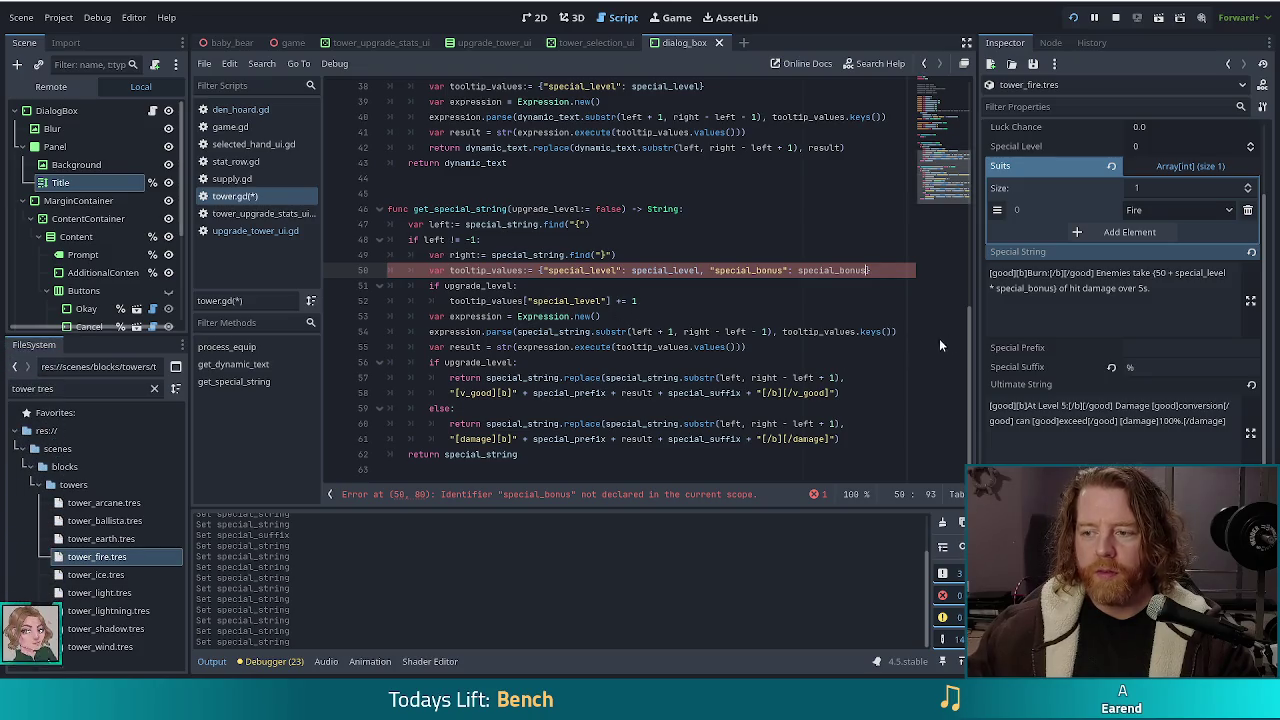
pyautogui.moveTo(955, 185); pyautogui.dragTo(953, 87)
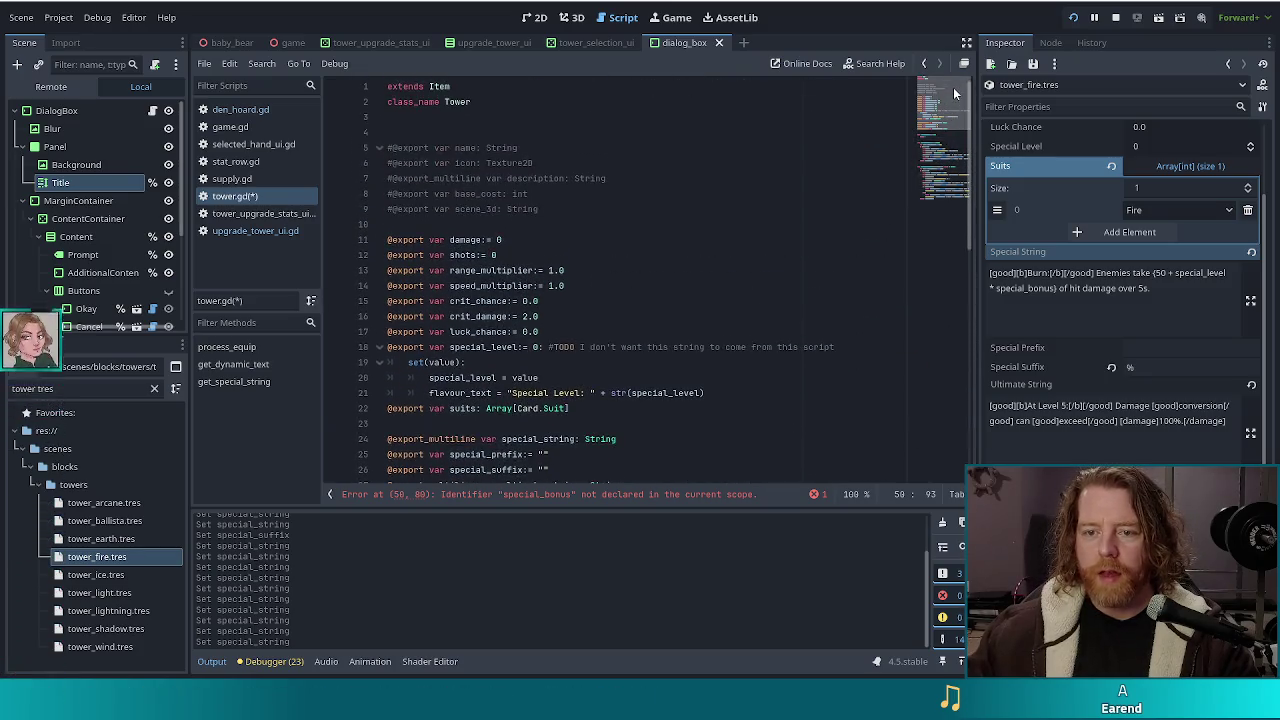
# Step: Scroll through tower.gd to review its exported variable declarations
pyautogui.scroll(-4, 621, 237)
pyautogui.scroll(4, 621, 237)
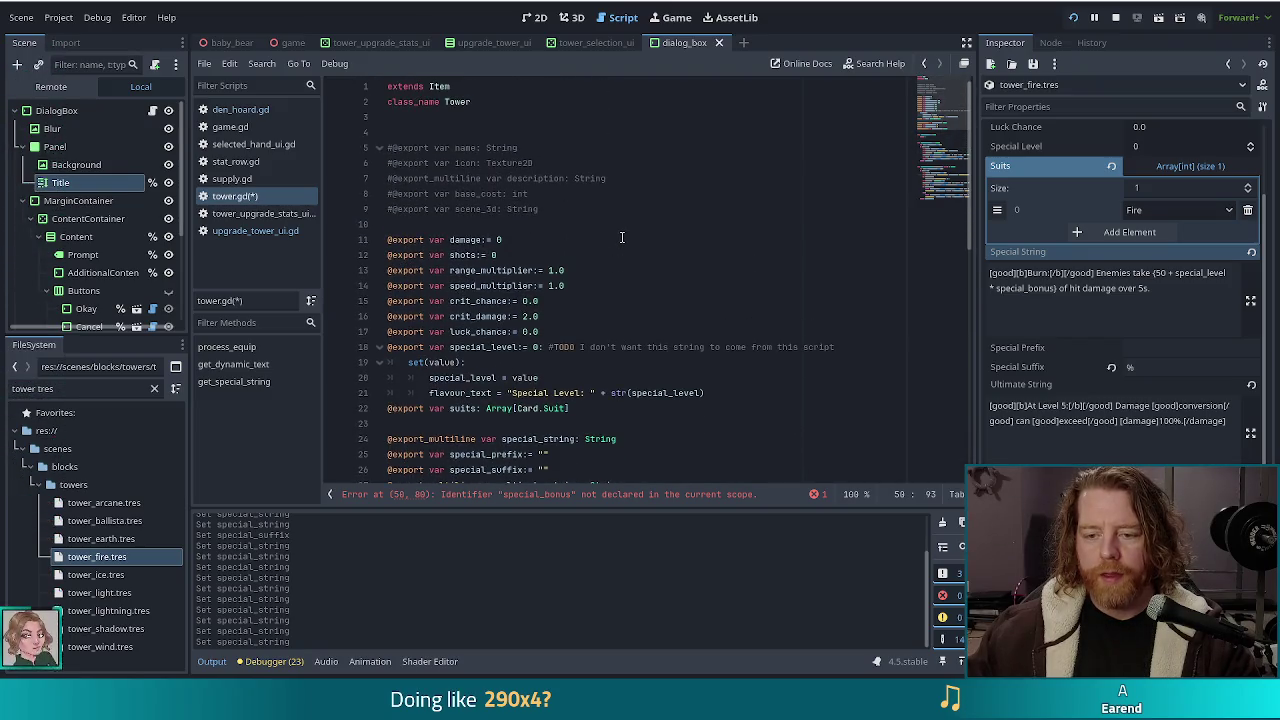
pyautogui.scroll(-2, 621, 230)
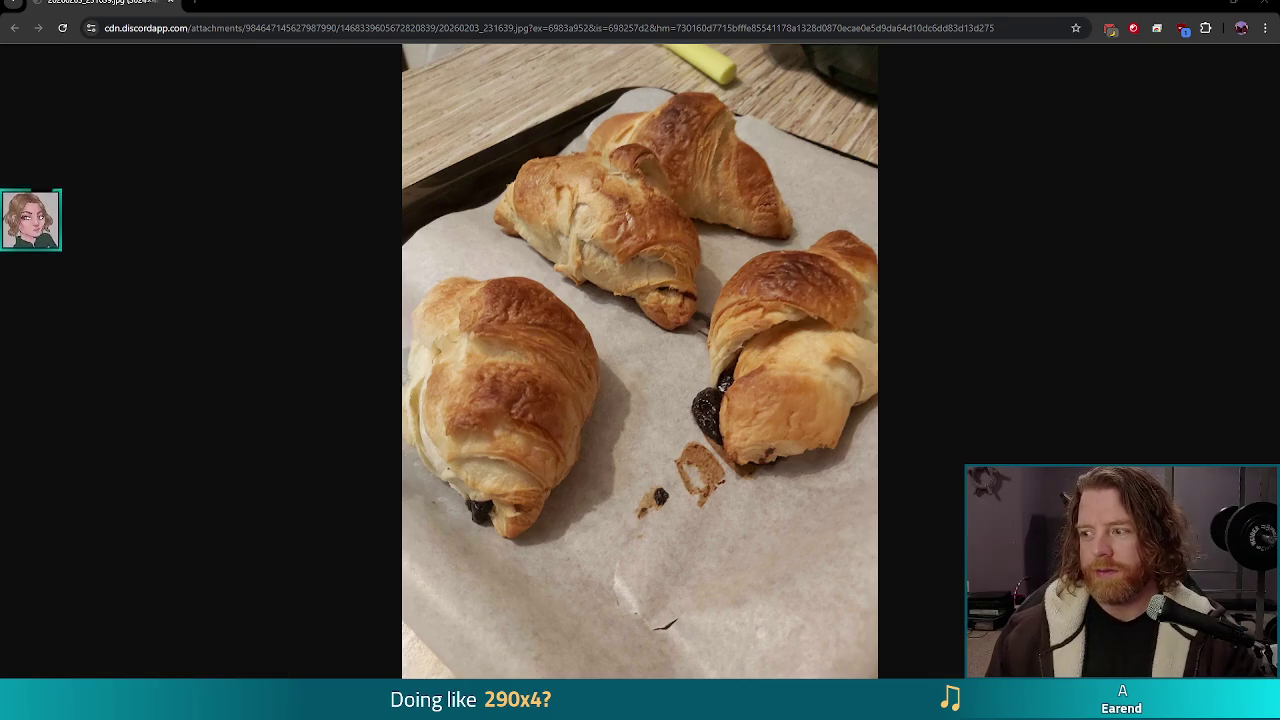
# Step: Close the croissant photo tab and return to tower.gd in the Godot editor
pyautogui.hotkey('ctrl', 'w')
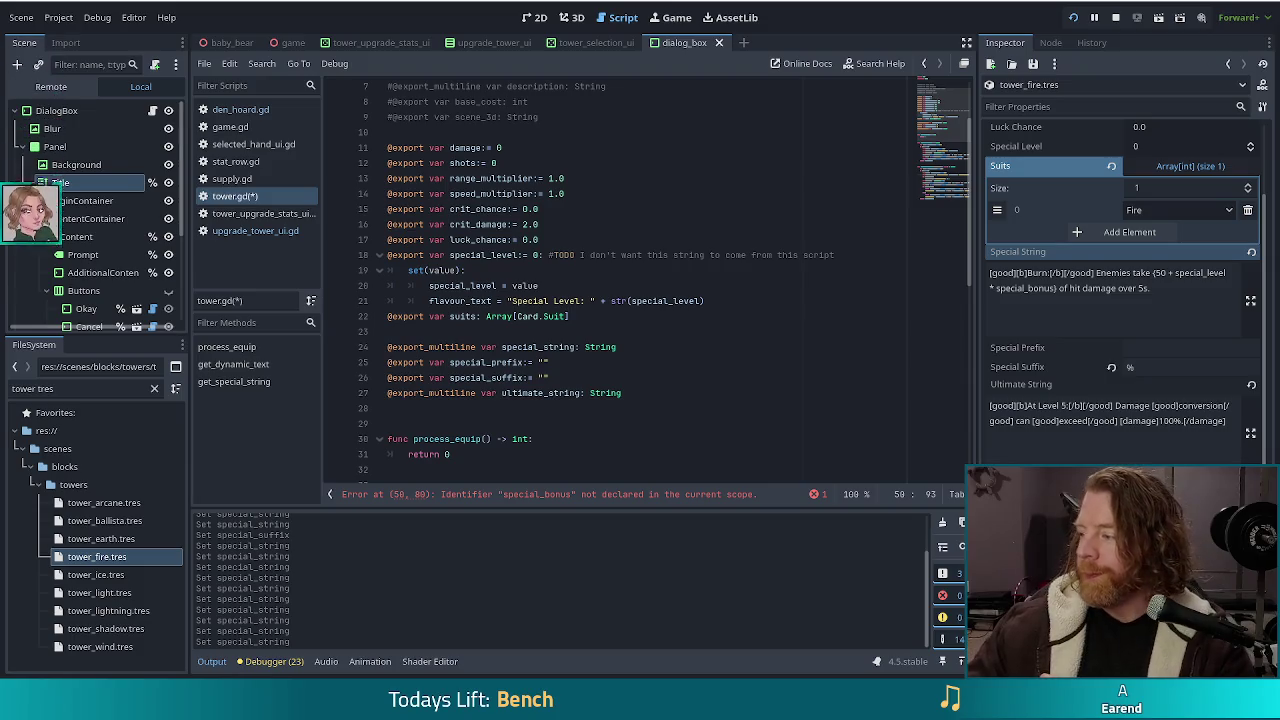
pyautogui.click(686, 379)
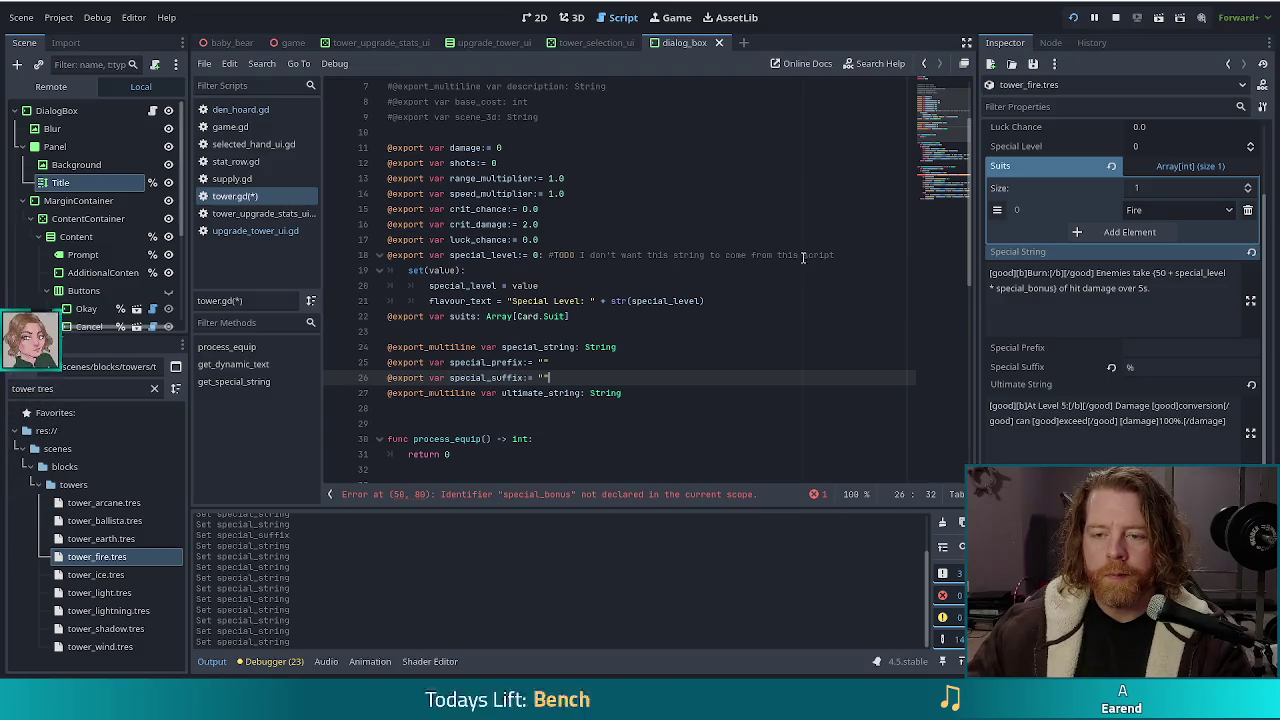
pyautogui.click(645, 204)
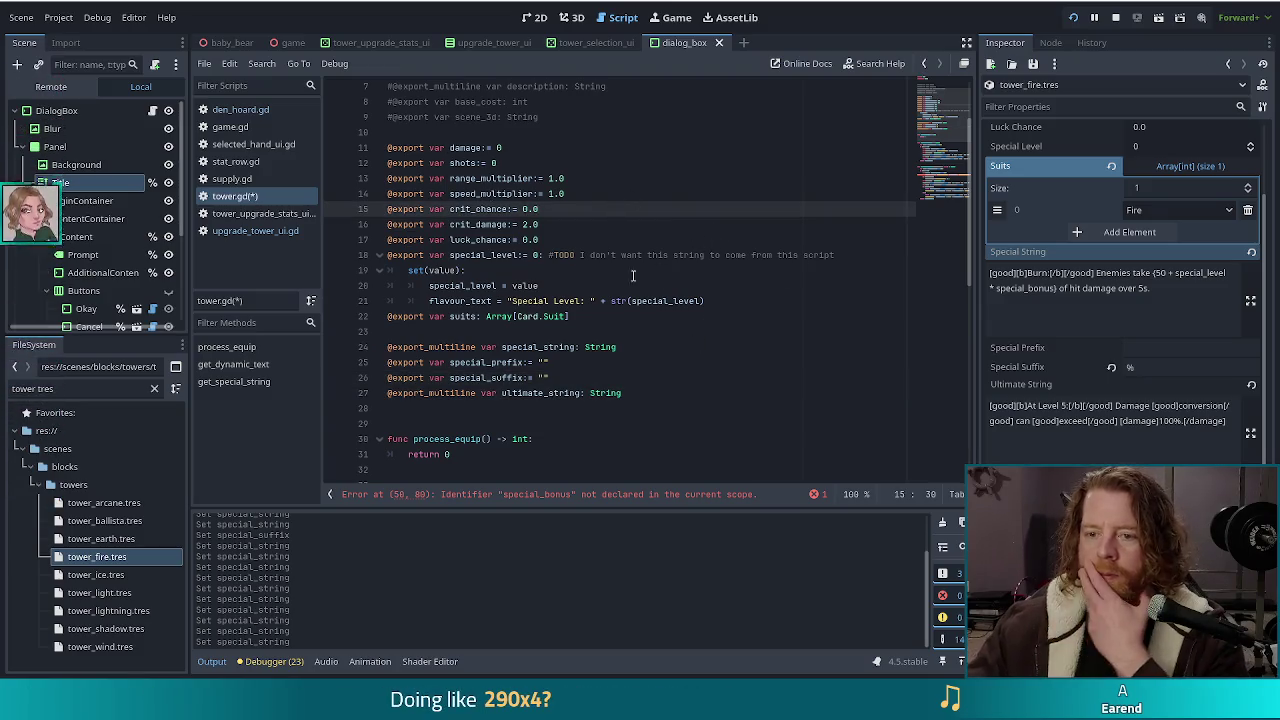
pyautogui.click(500, 256)
pyautogui.click(728, 301)
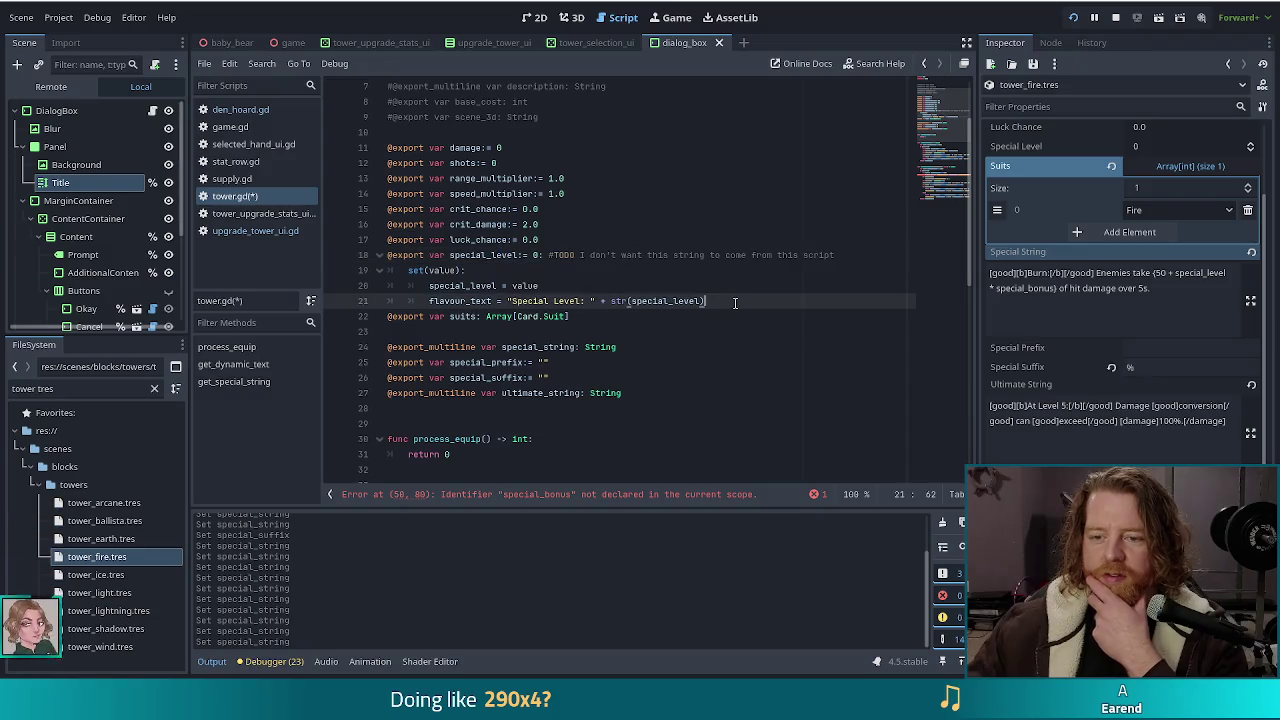
pyautogui.press('Return')
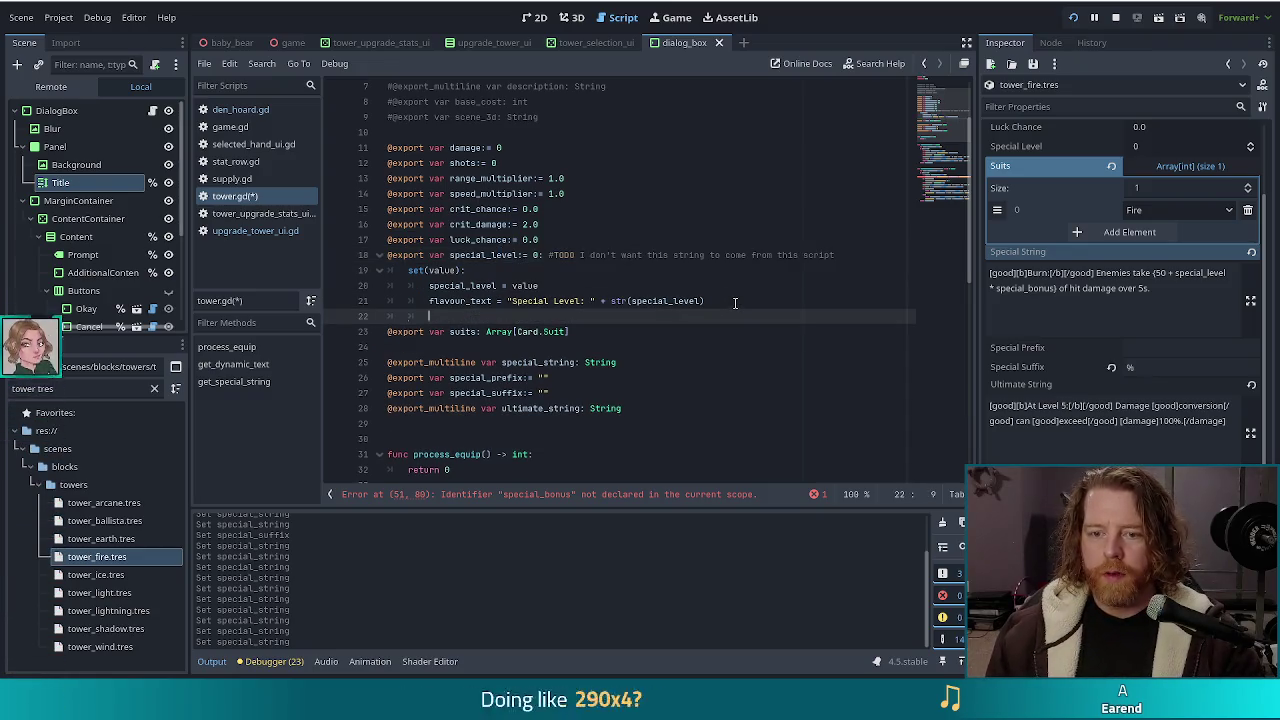
pyautogui.press('BackSpace')
pyautogui.press('BackSpace')
pyautogui.write('@export ')
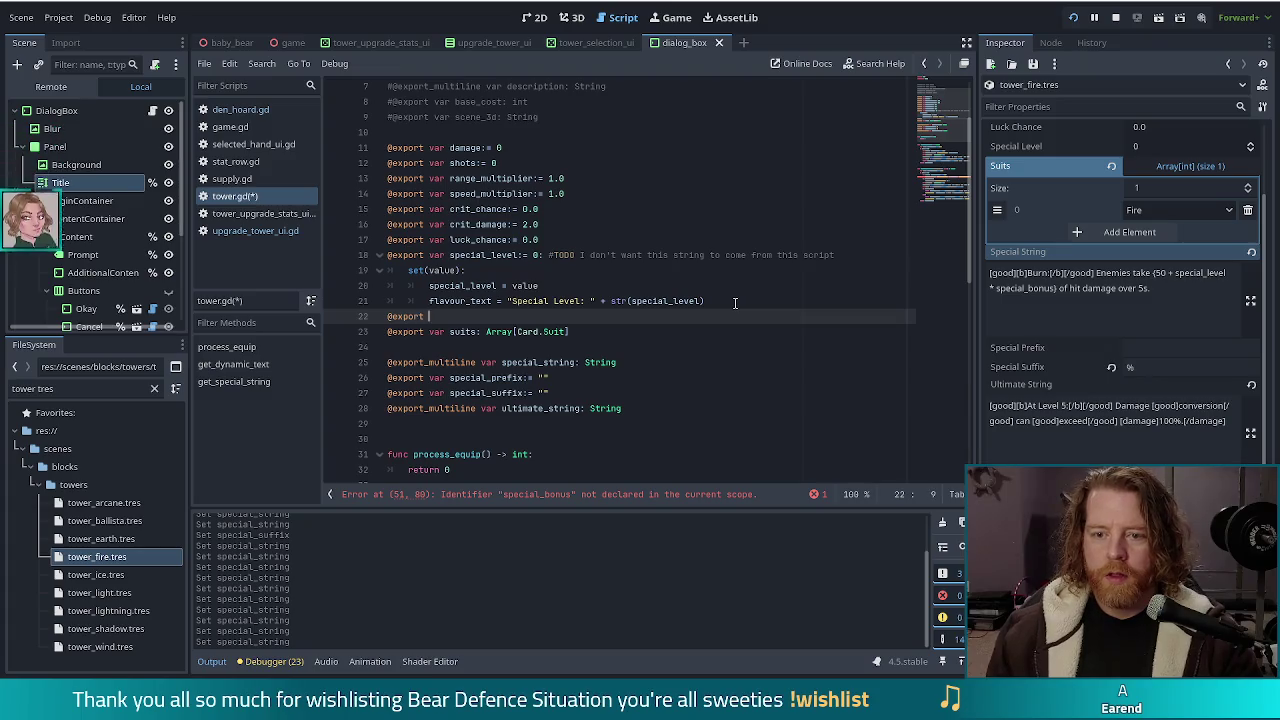
pyautogui.write('var special_bon')
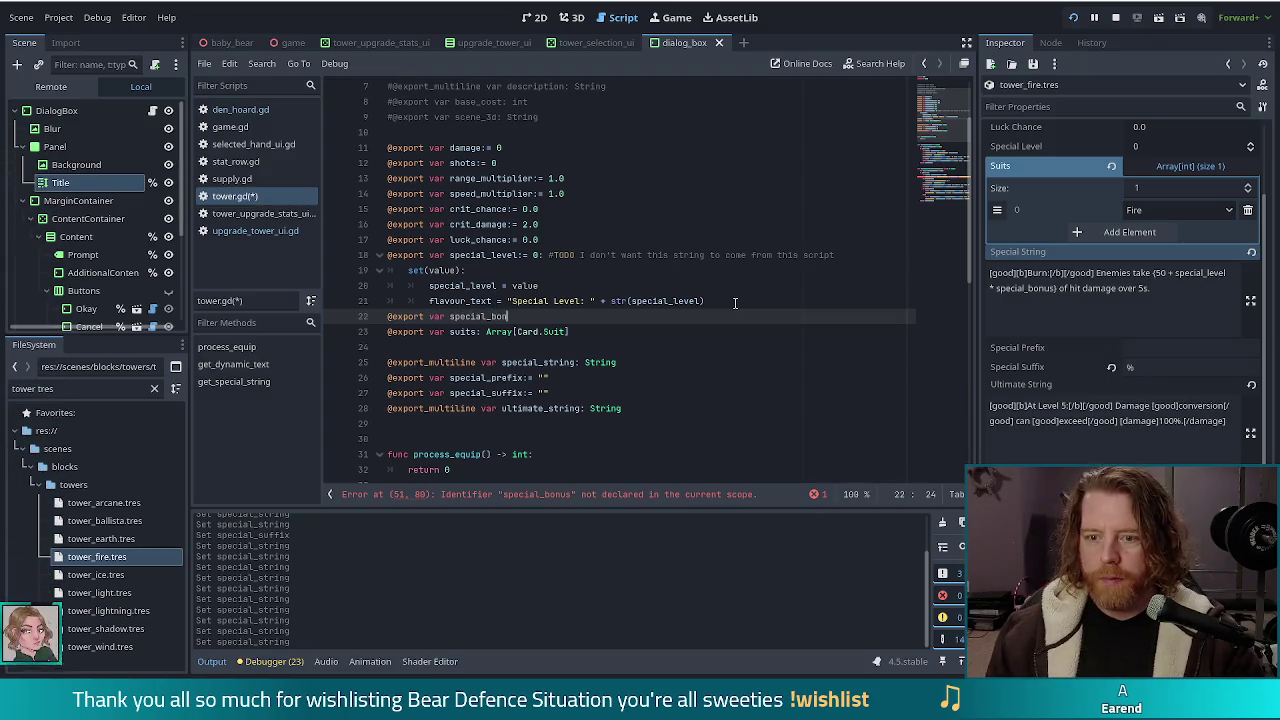
pyautogui.write(' = ')
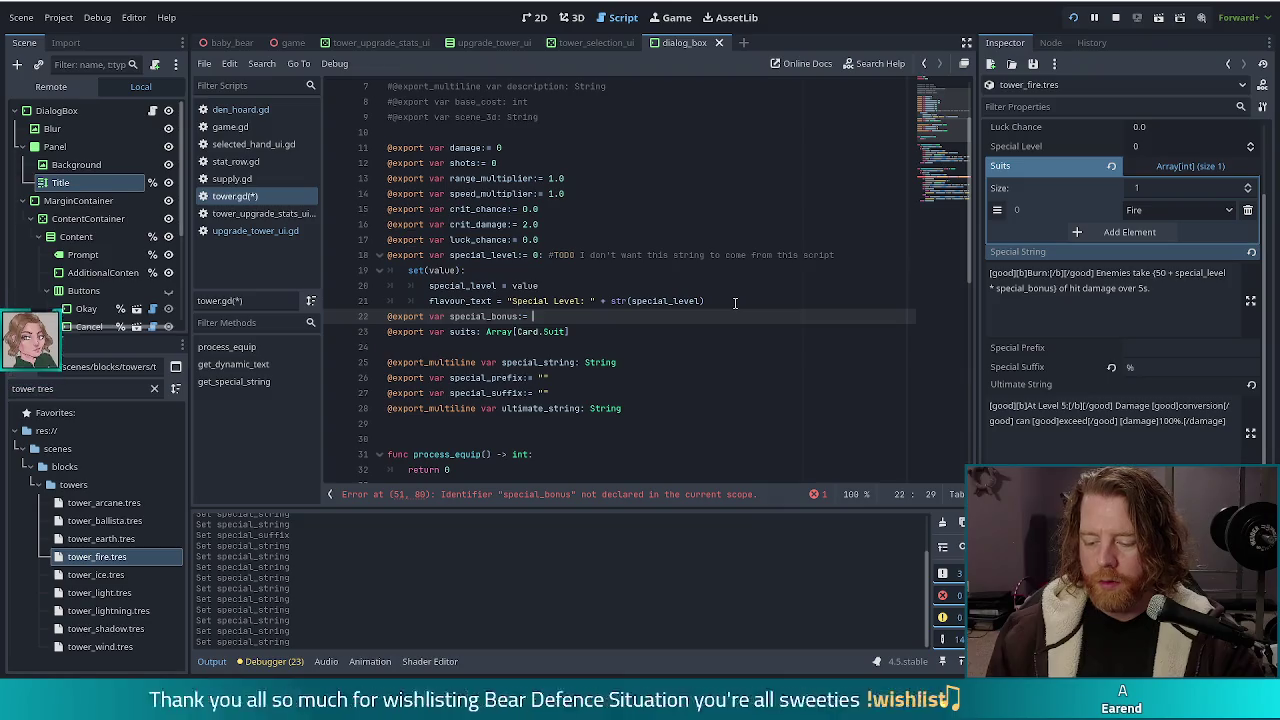
pyautogui.write('00')
pyautogui.hotkey('ctrl', 's')
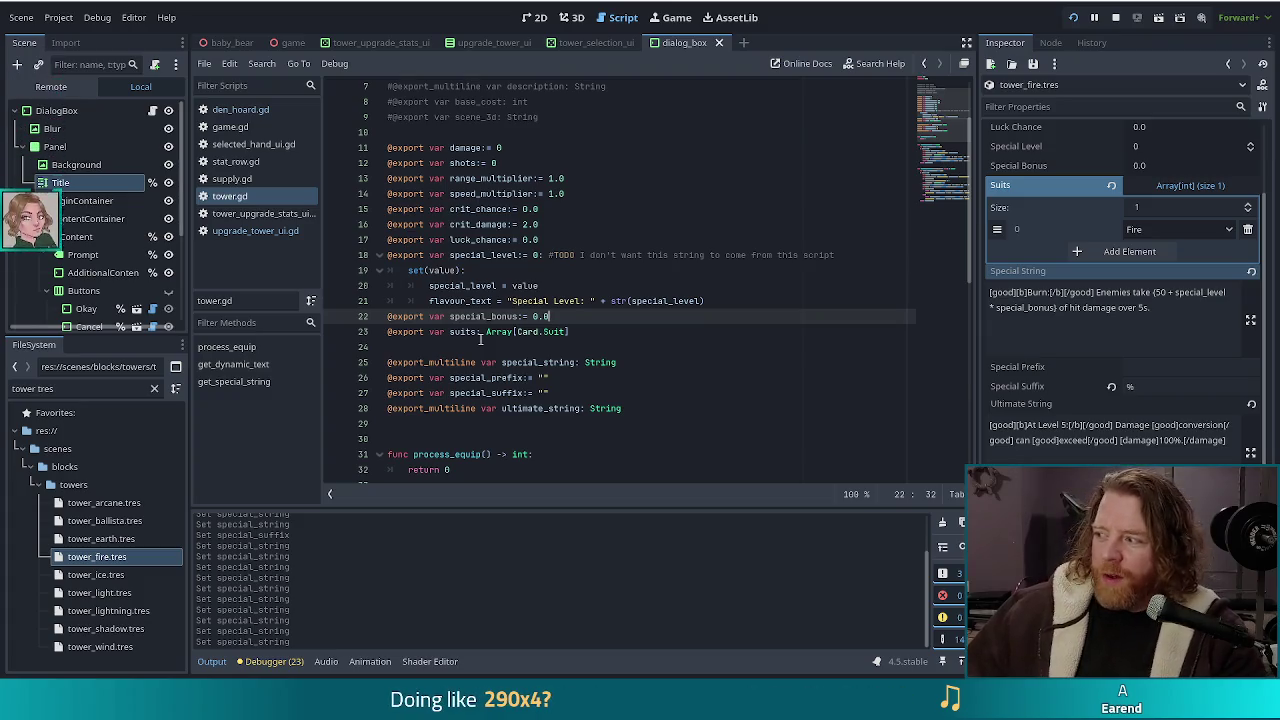
pyautogui.click(532, 316)
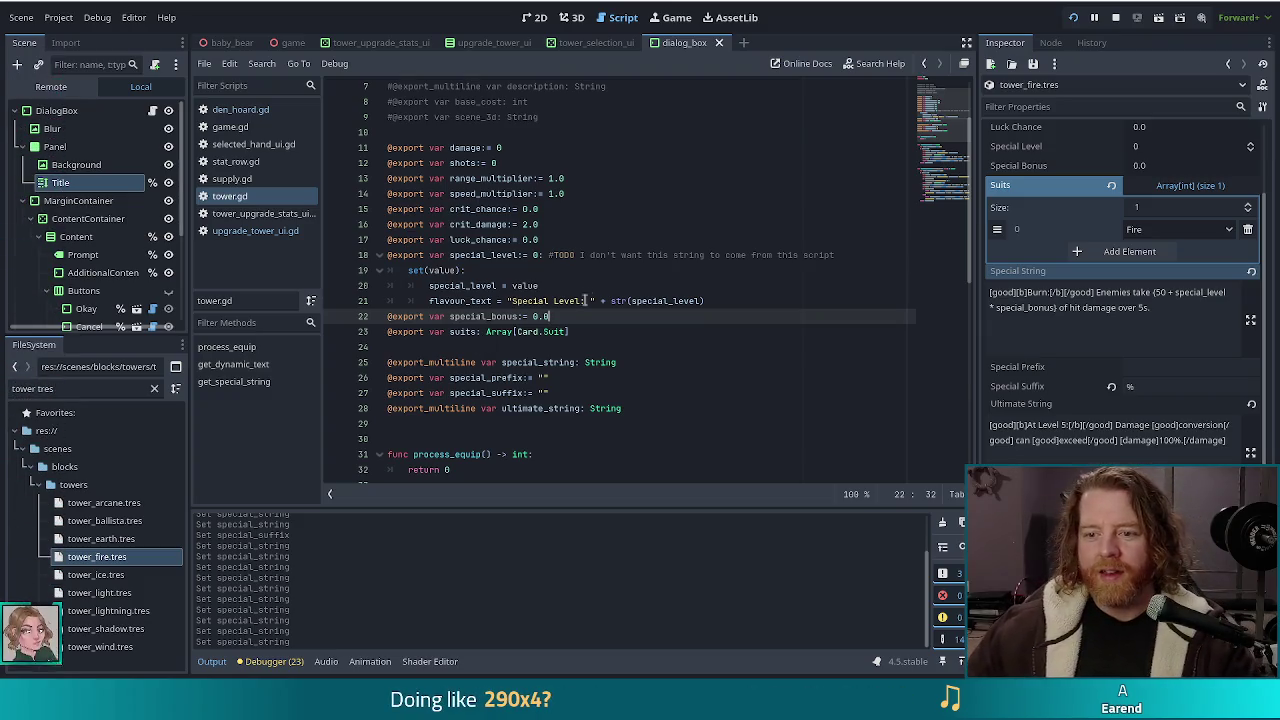
pyautogui.click(575, 316)
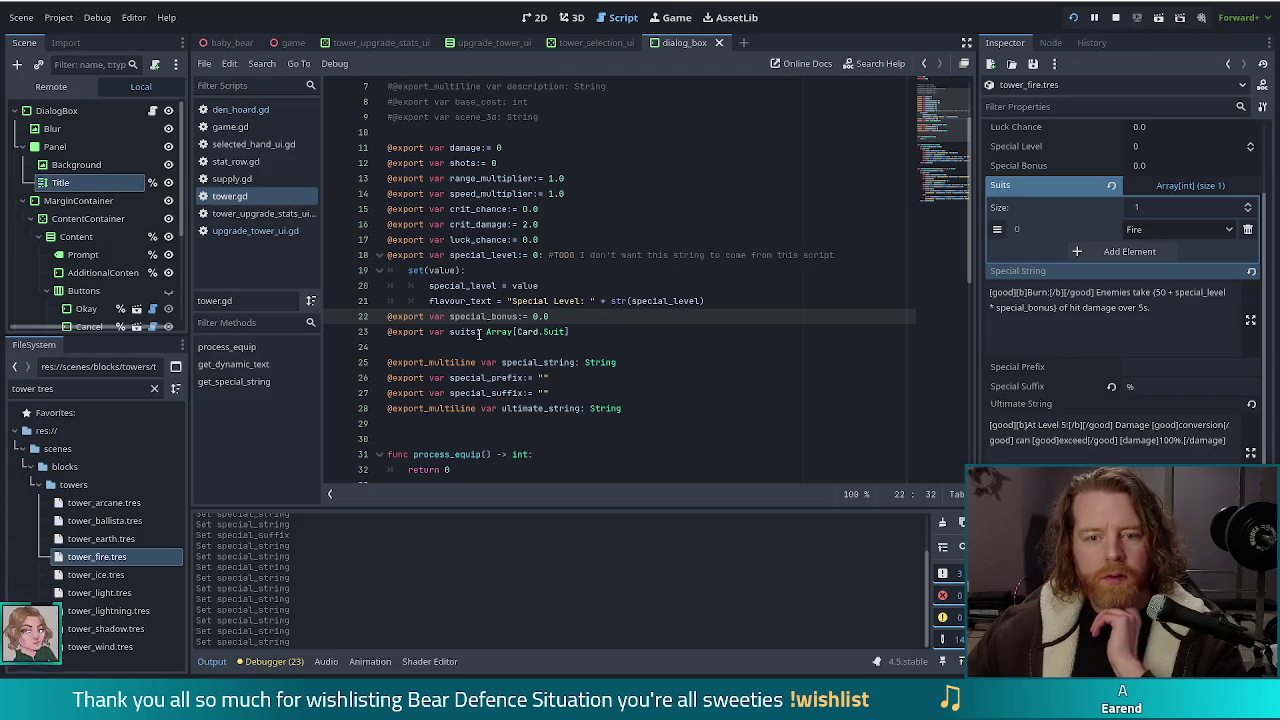
pyautogui.moveTo(56, 389); pyautogui.dragTo(3, 391)
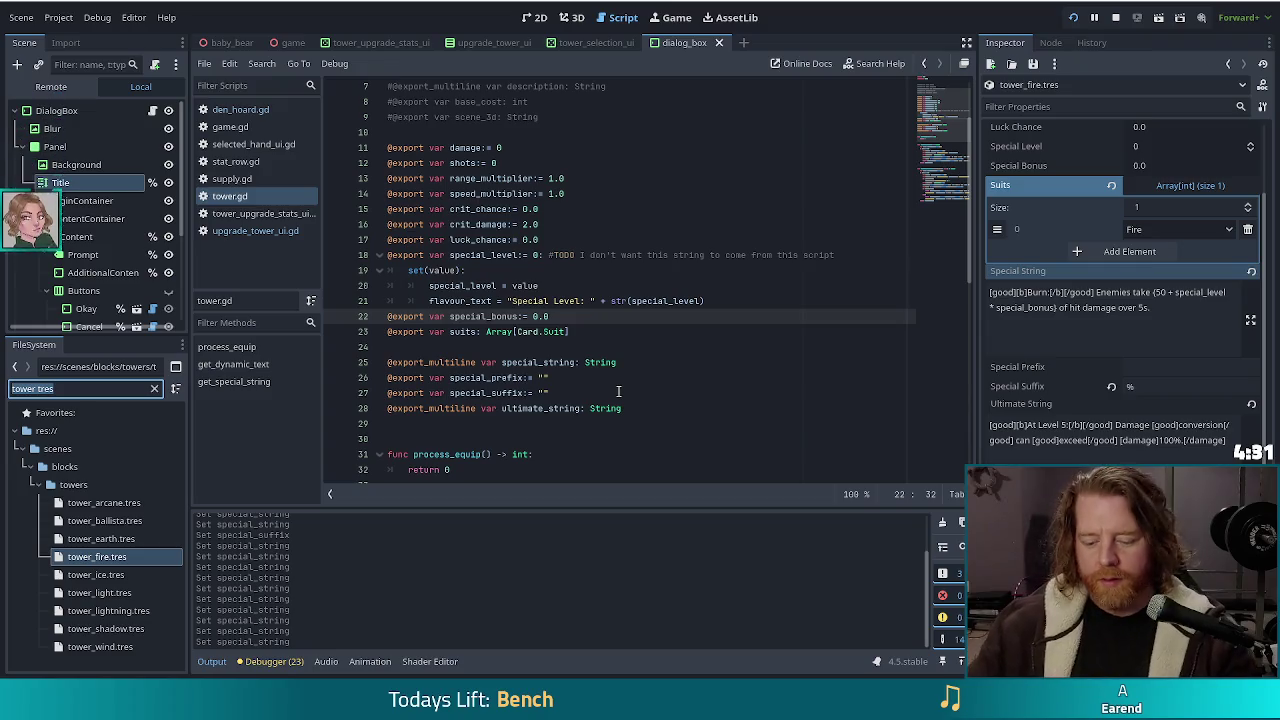
# Step: Filter the FileSystem for tower_fire and open tower_fire.gd, then tower_fire_shot.gd
pyautogui.hotkey('ctrl', 'a')
pyautogui.write('fire')
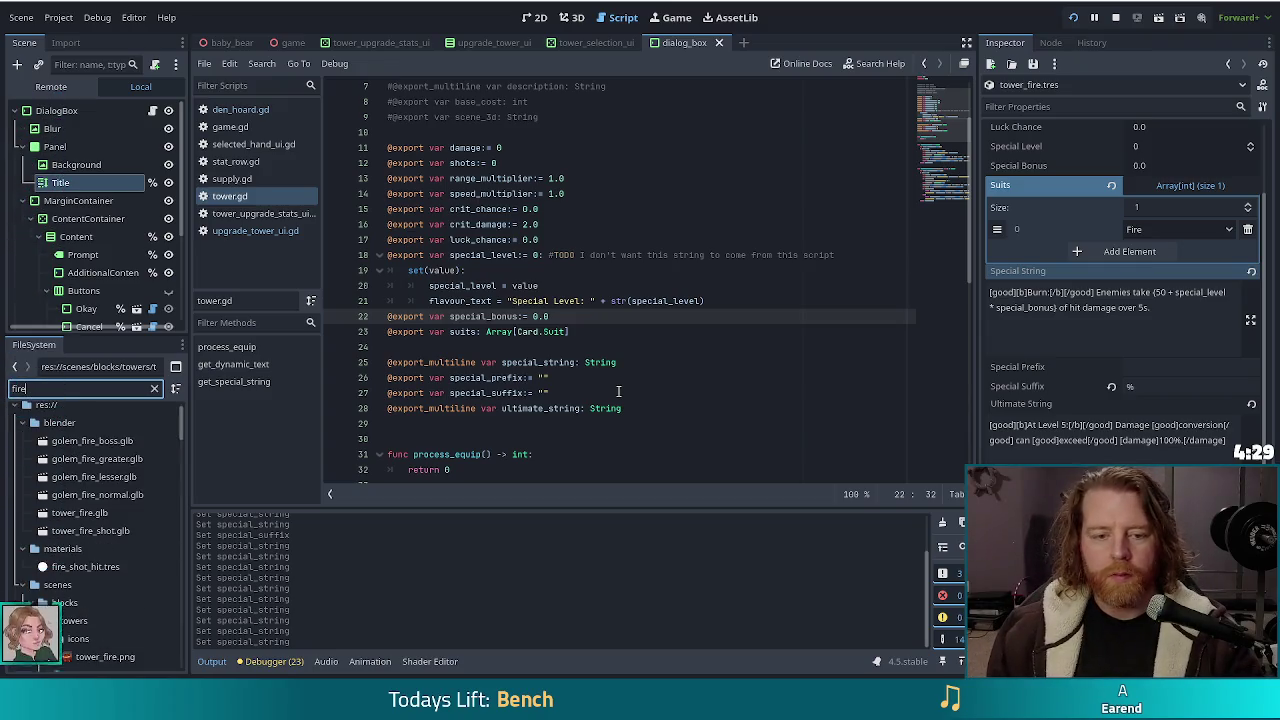
pyautogui.hotkey('ctrl', 'a')
pyautogui.write('tower_fire')
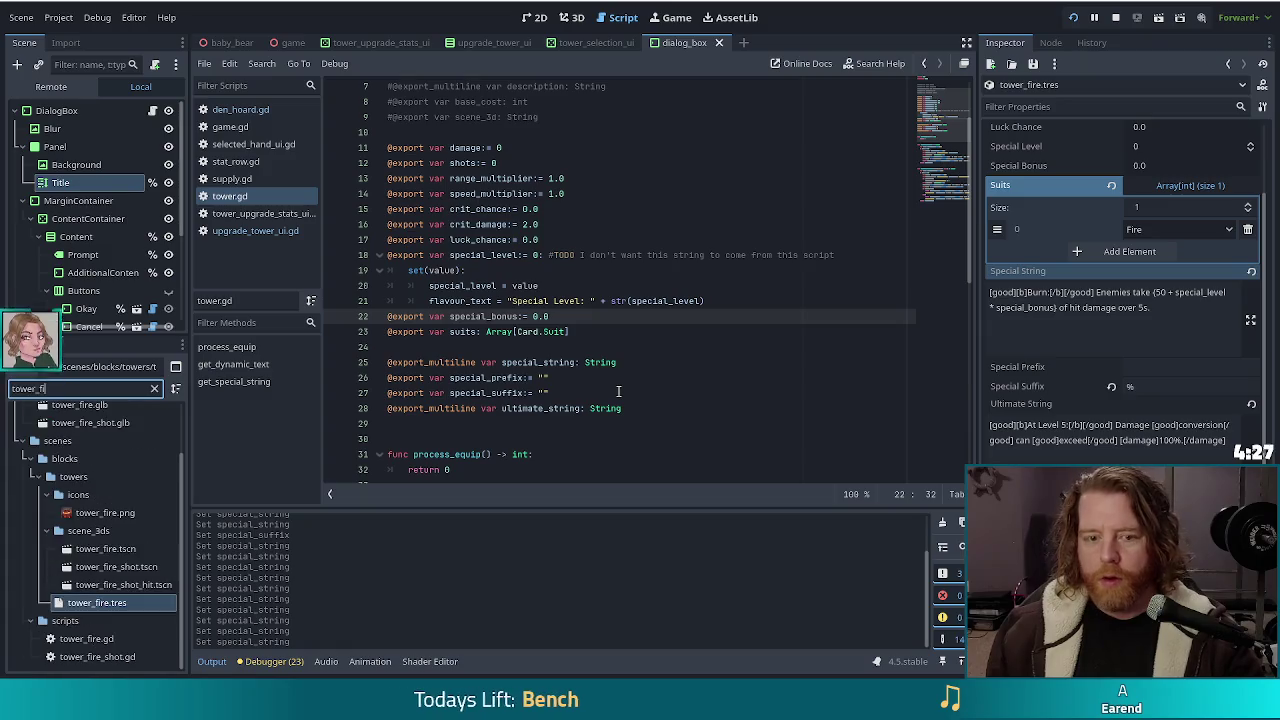
pyautogui.doubleClick(113, 640)
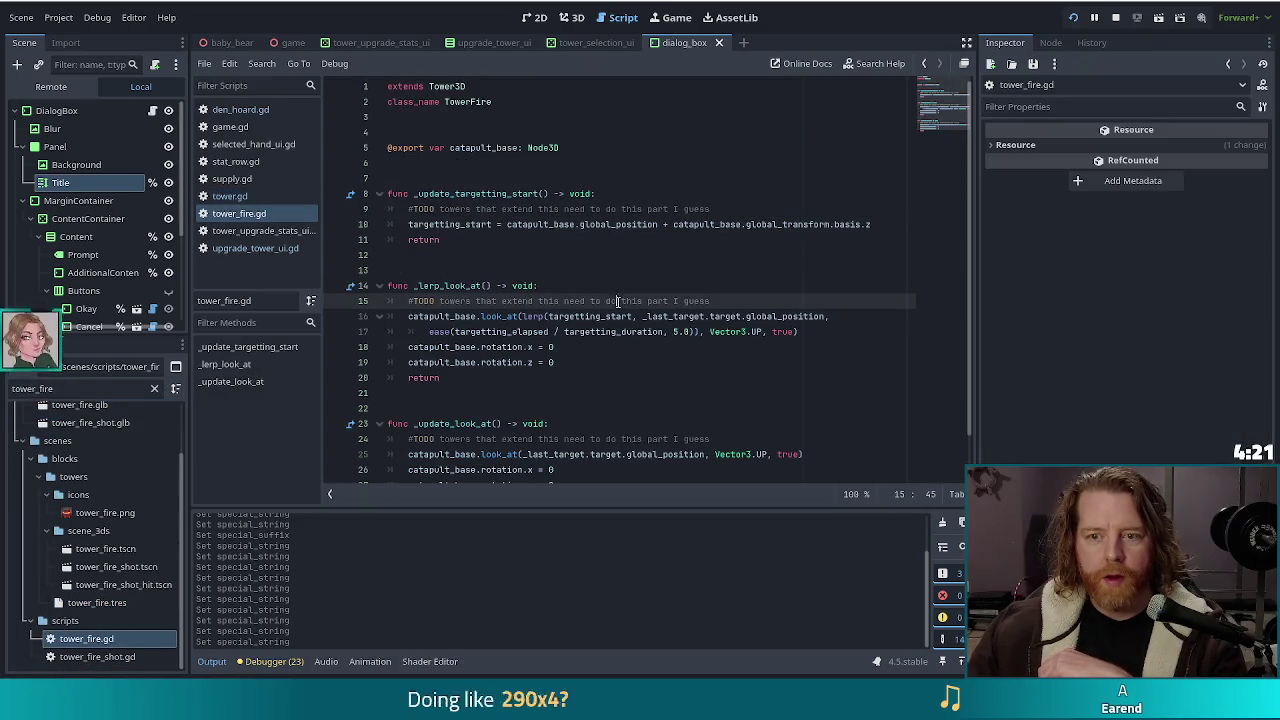
pyautogui.scroll(-2, 691, 410)
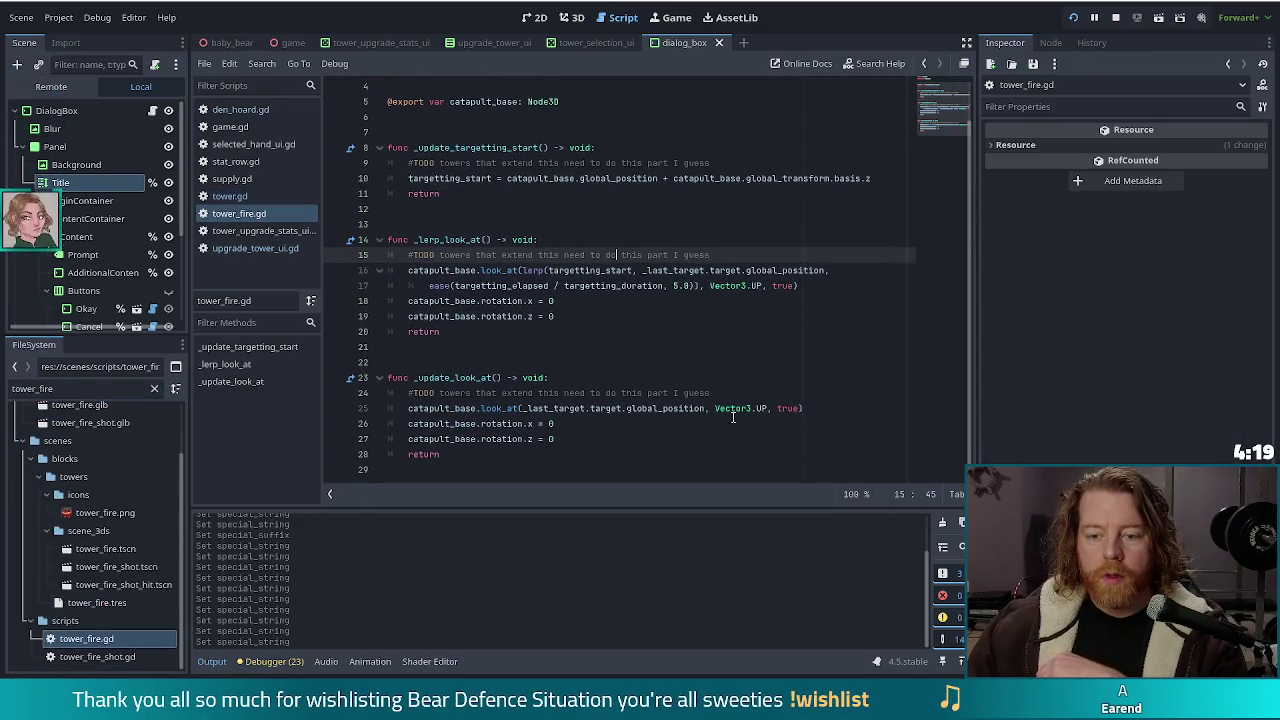
pyautogui.doubleClick(97, 656)
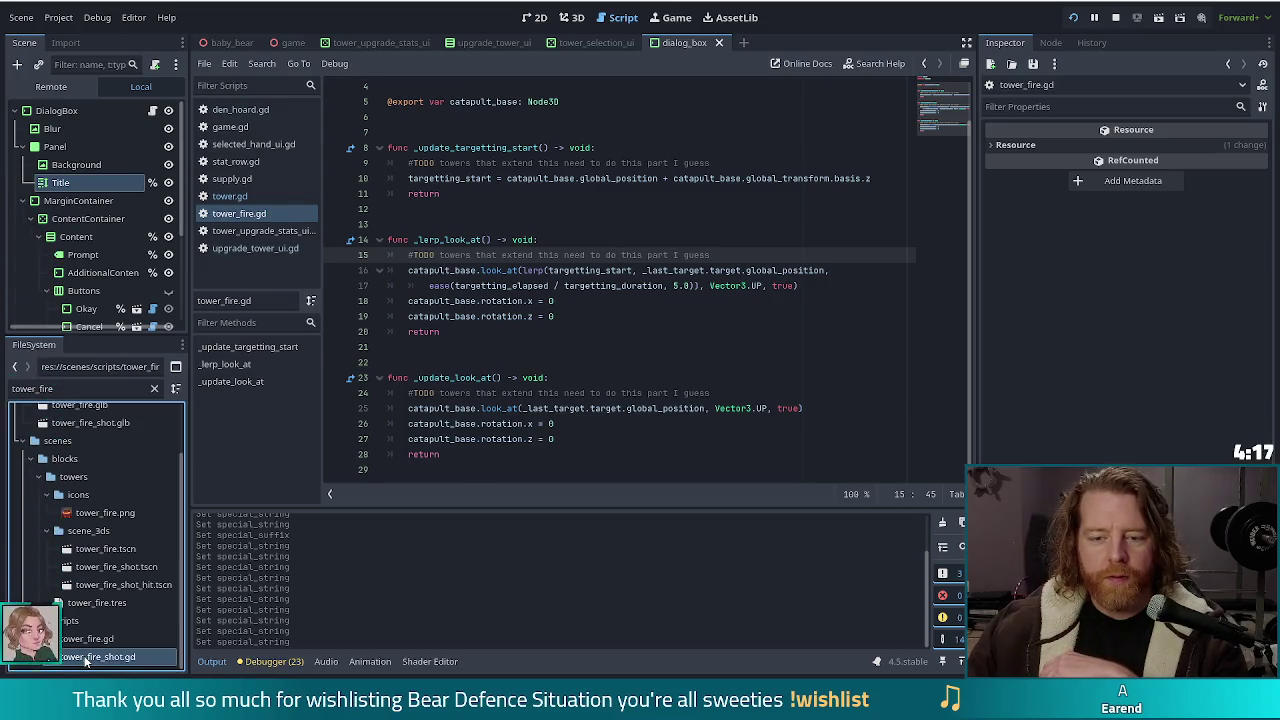
# Step: Locate the burn_tick_amount line in _ready and examine its 0.2 multiplier
pyautogui.click(565, 331)
pyautogui.scroll(-1, 565, 331)
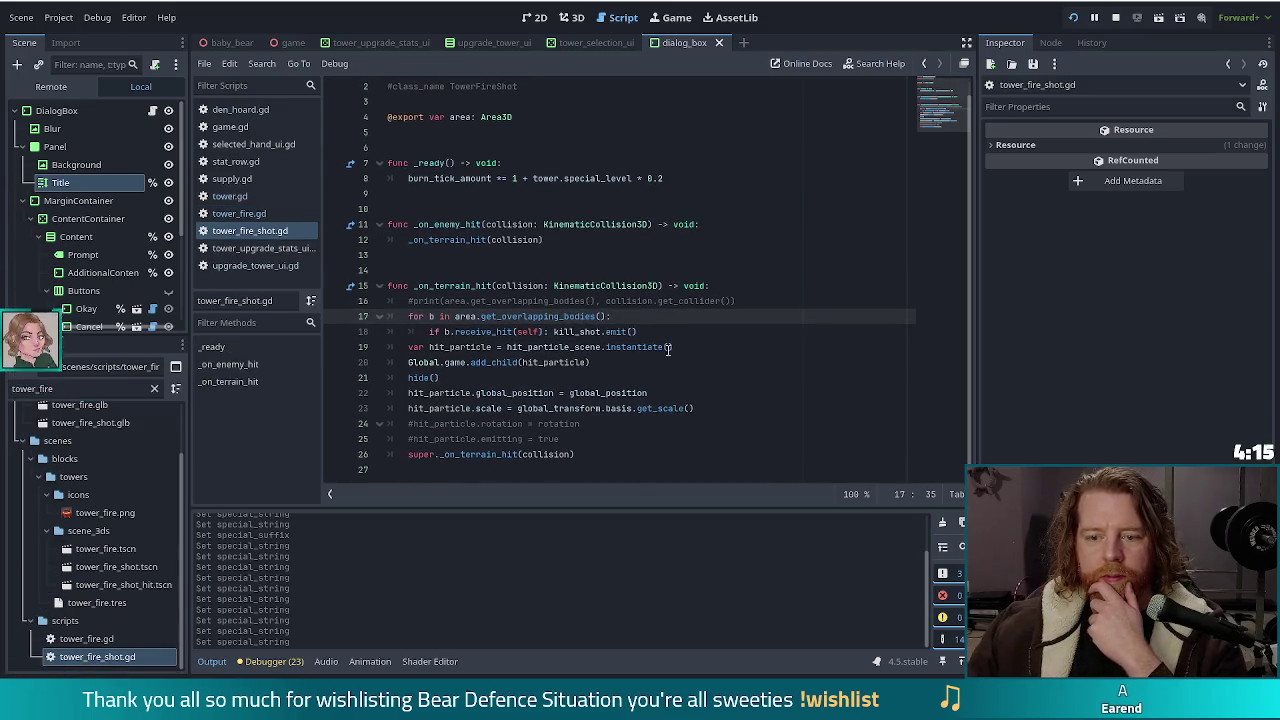
pyautogui.click(566, 178)
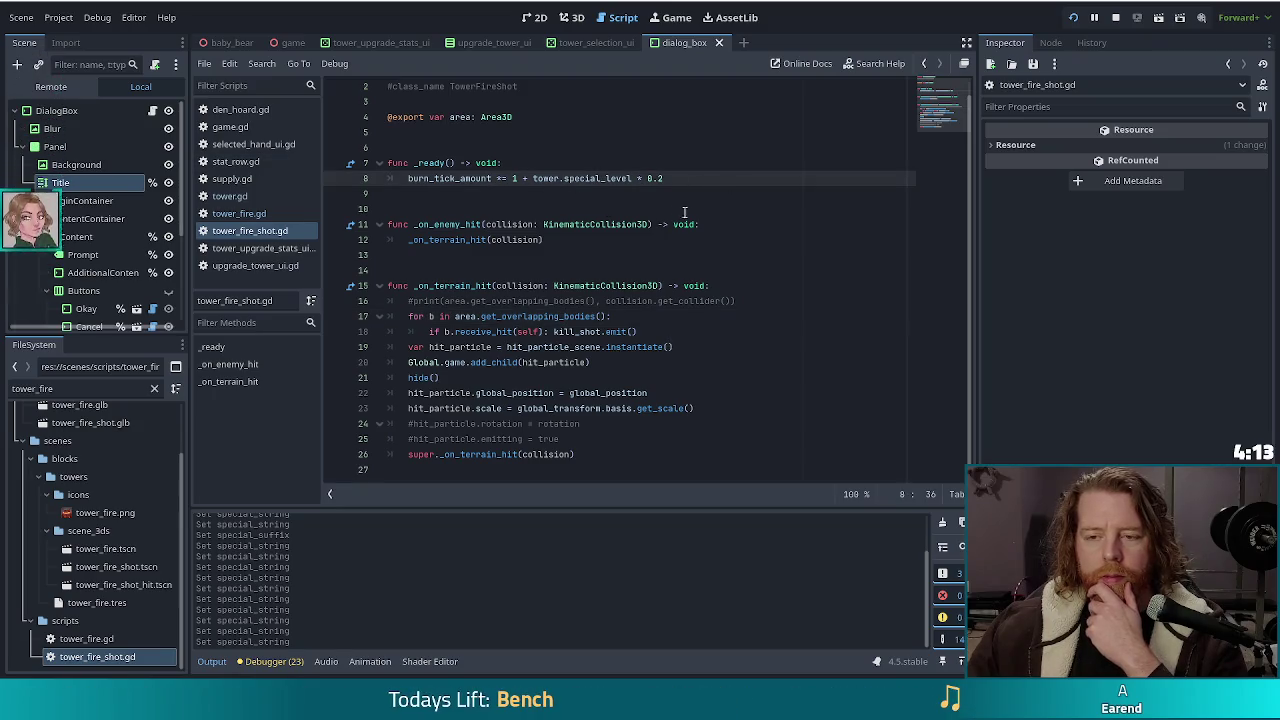
pyautogui.scroll(1, 655, 218)
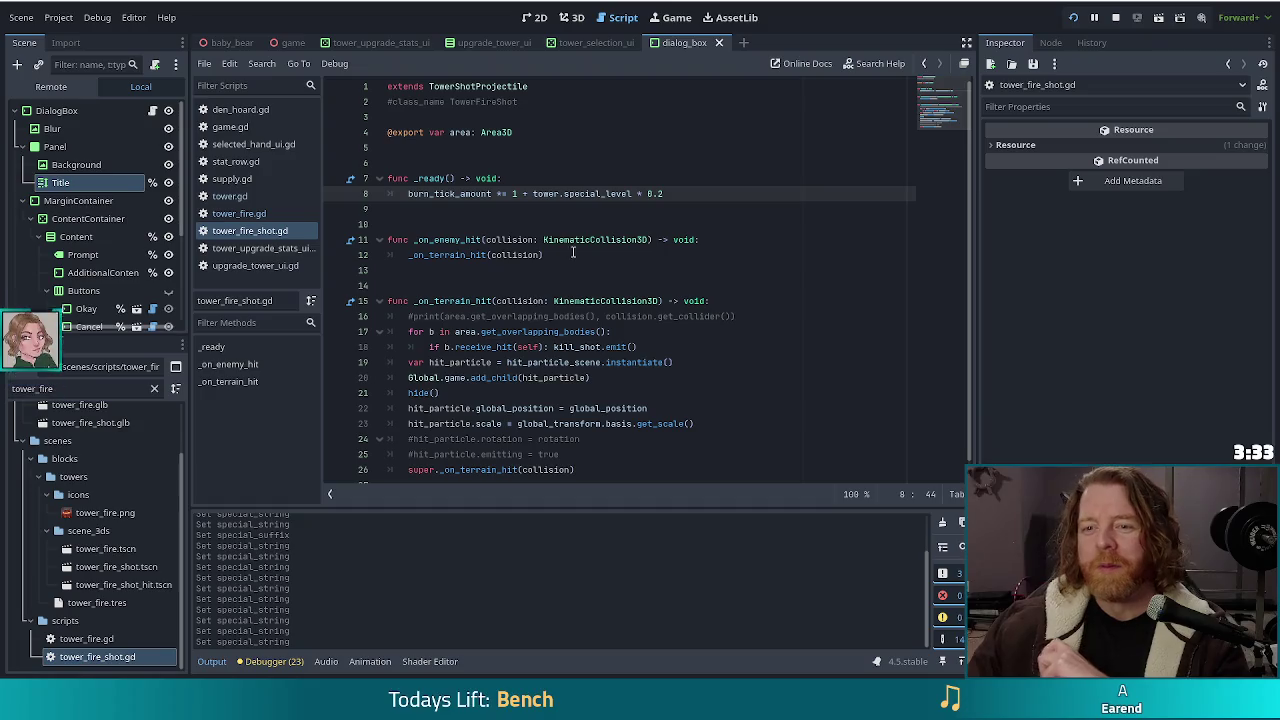
pyautogui.click(683, 196)
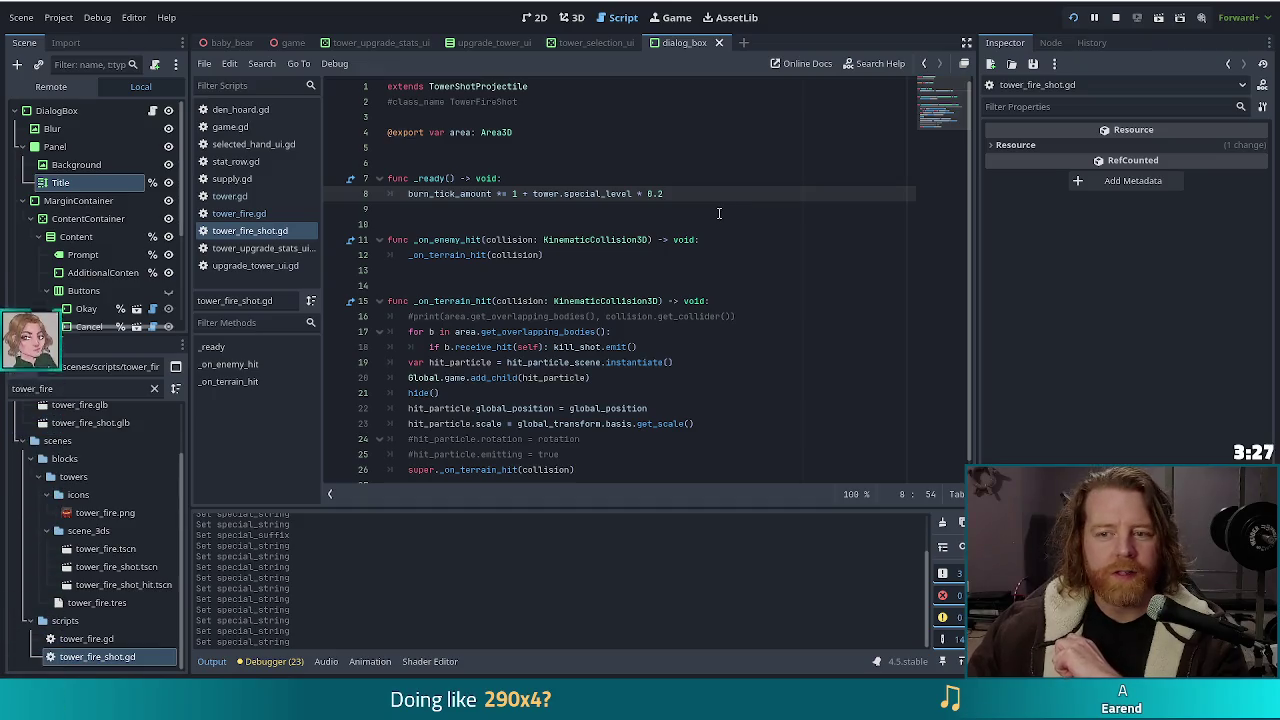
pyautogui.moveTo(664, 194); pyautogui.dragTo(647, 194)
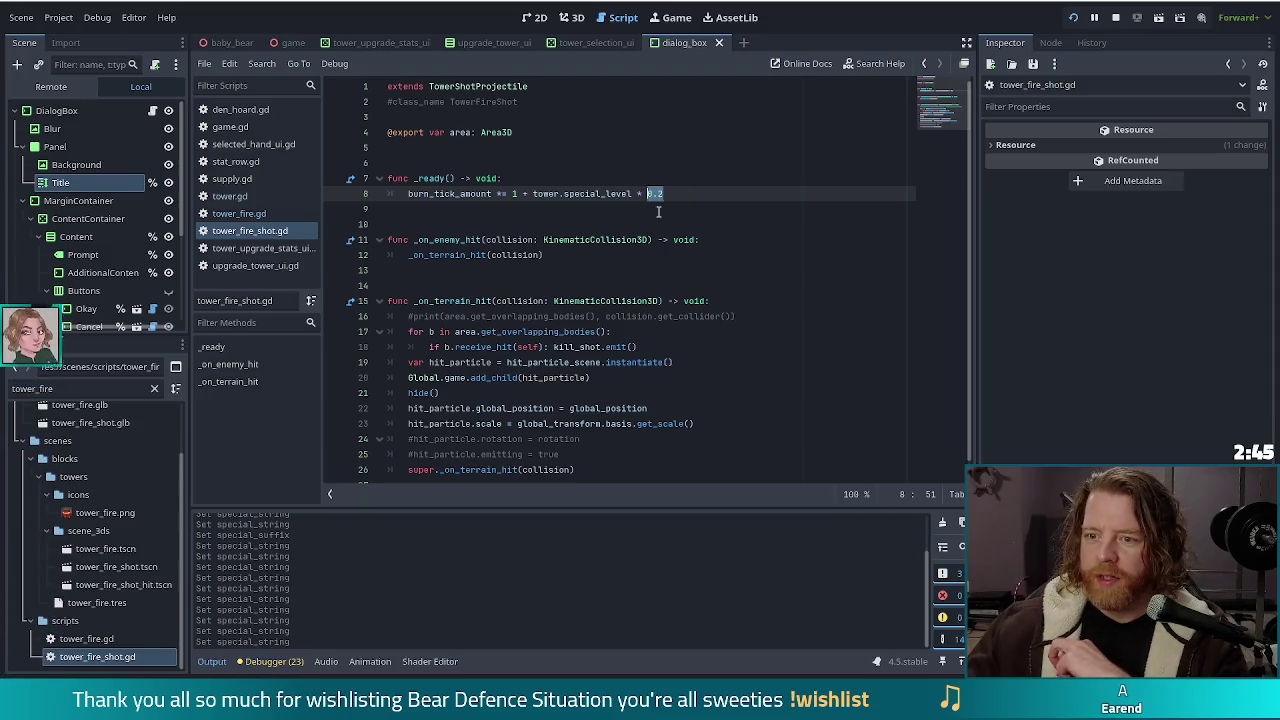
pyautogui.click(684, 193)
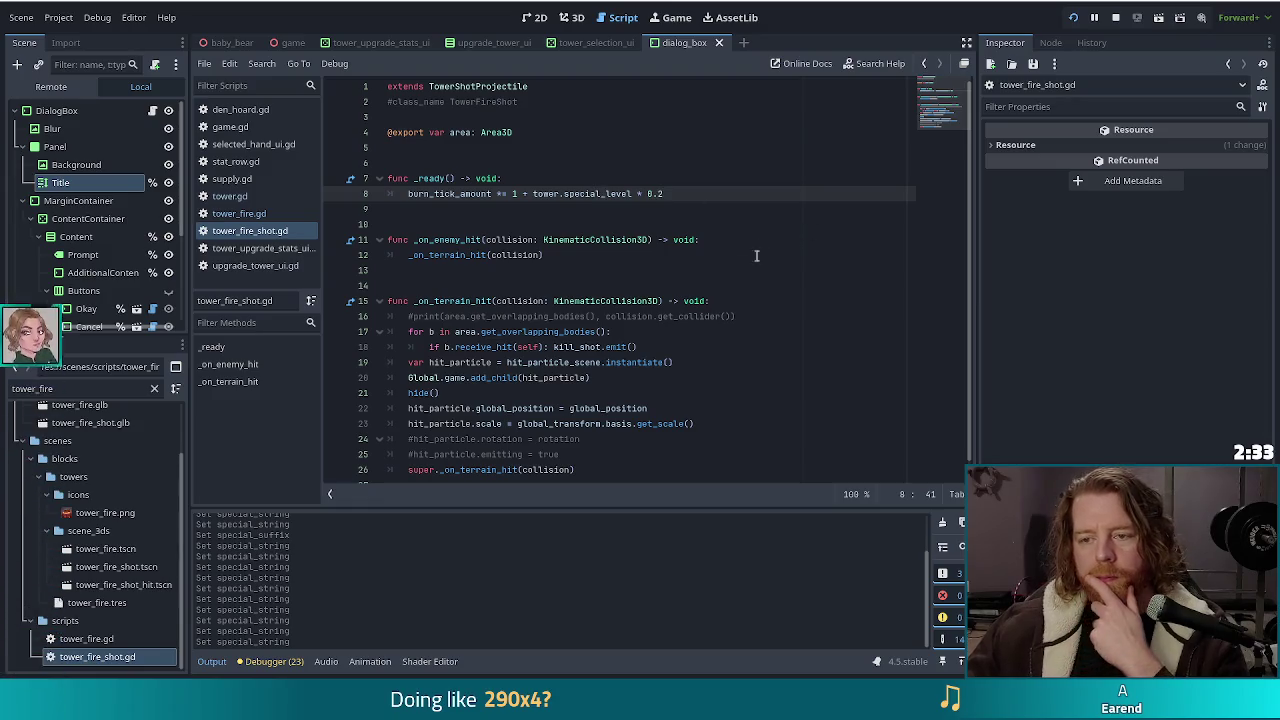
# Step: Make burn_tick_amount on line 8 add instead of multiply, and save tower_fire_shot.gd
pyautogui.doubleClick(654, 193)
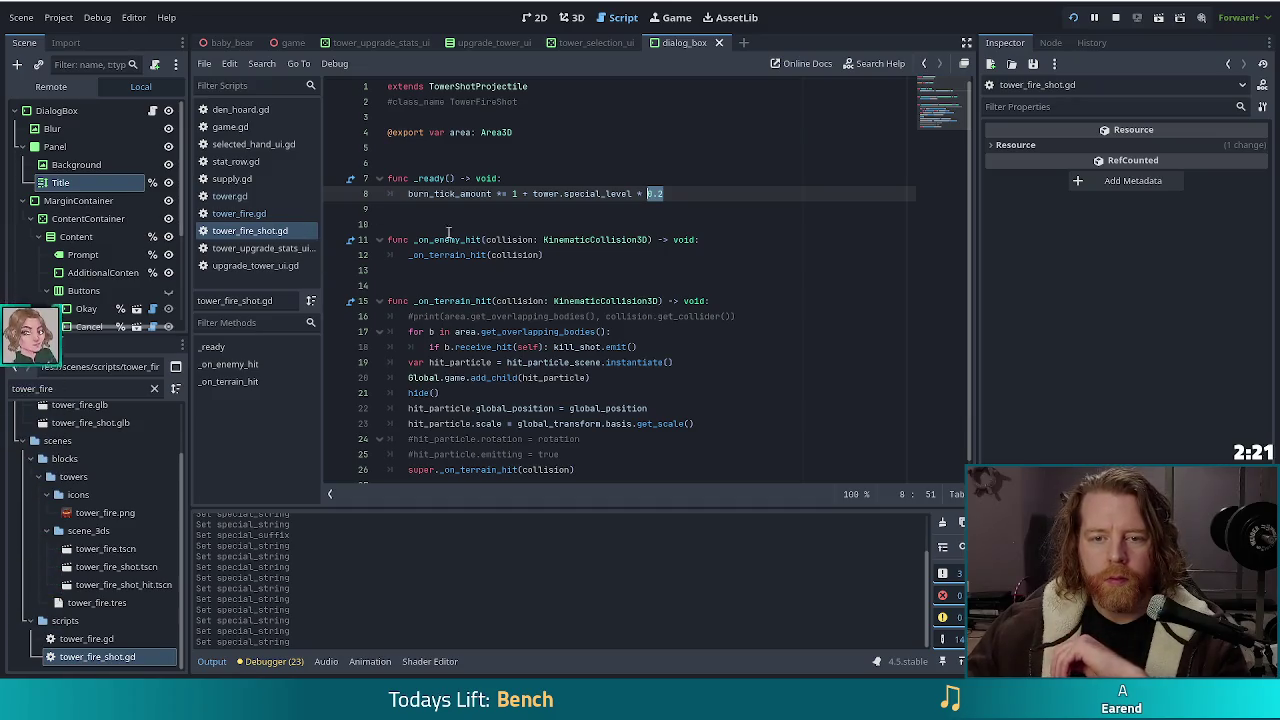
pyautogui.scroll(-1, 607, 376)
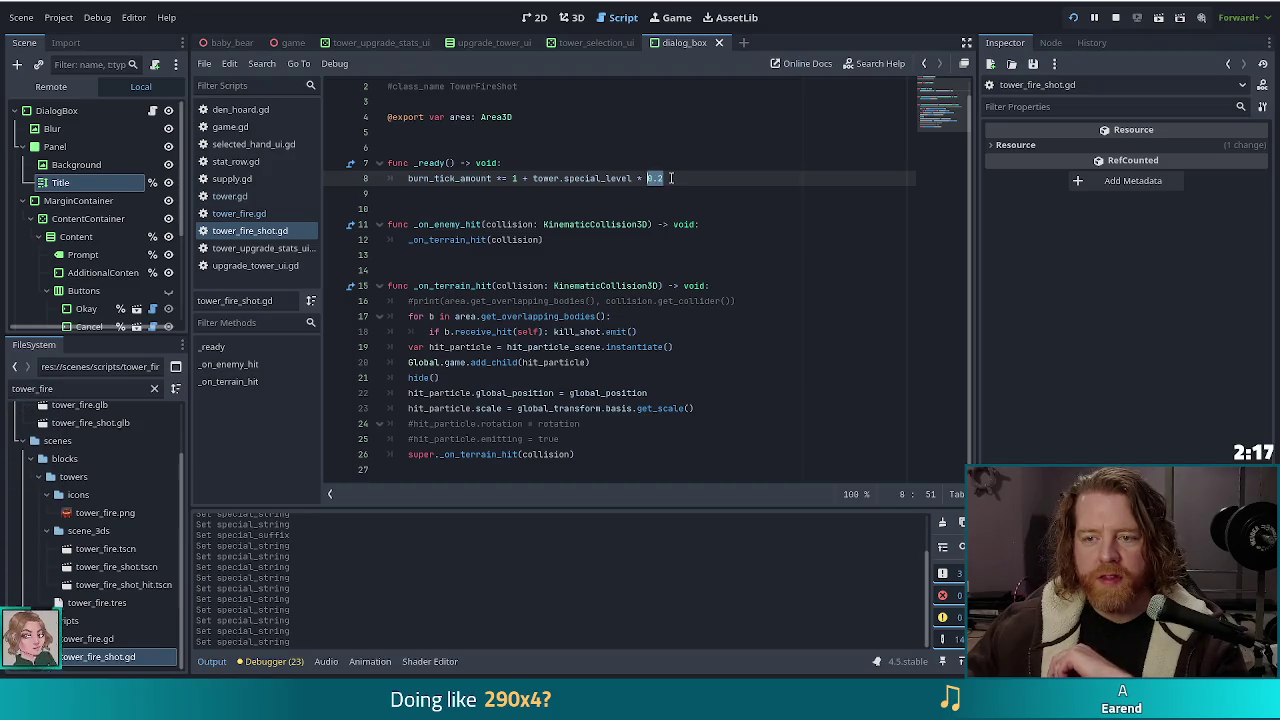
pyautogui.hotkey('ctrl', 'z')
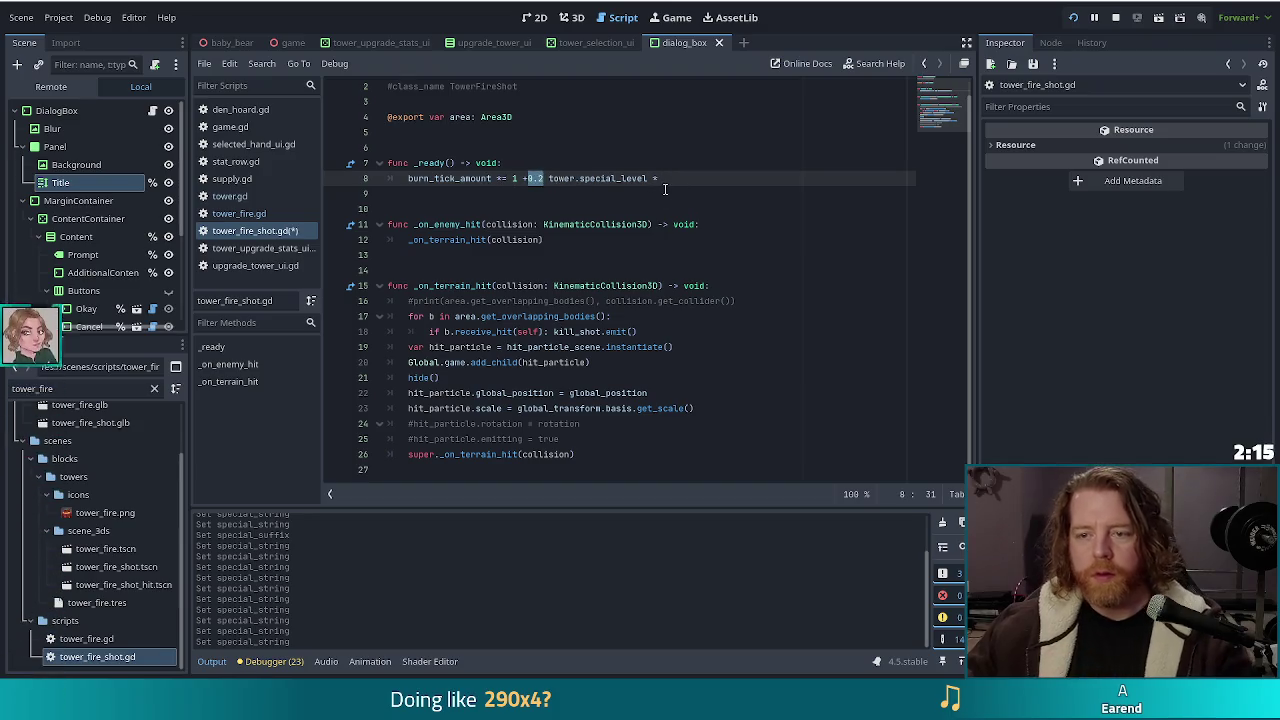
pyautogui.click(655, 193)
pyautogui.hotkey('ctrl', 's')
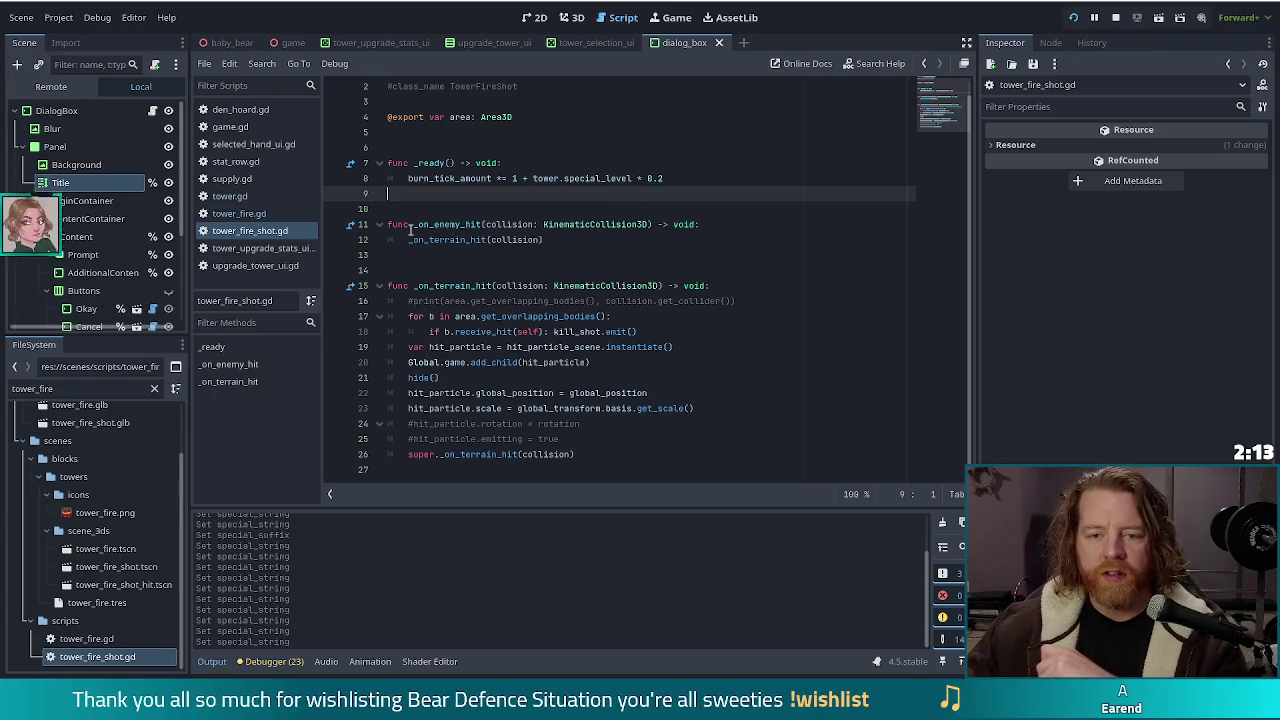
pyautogui.click(664, 178)
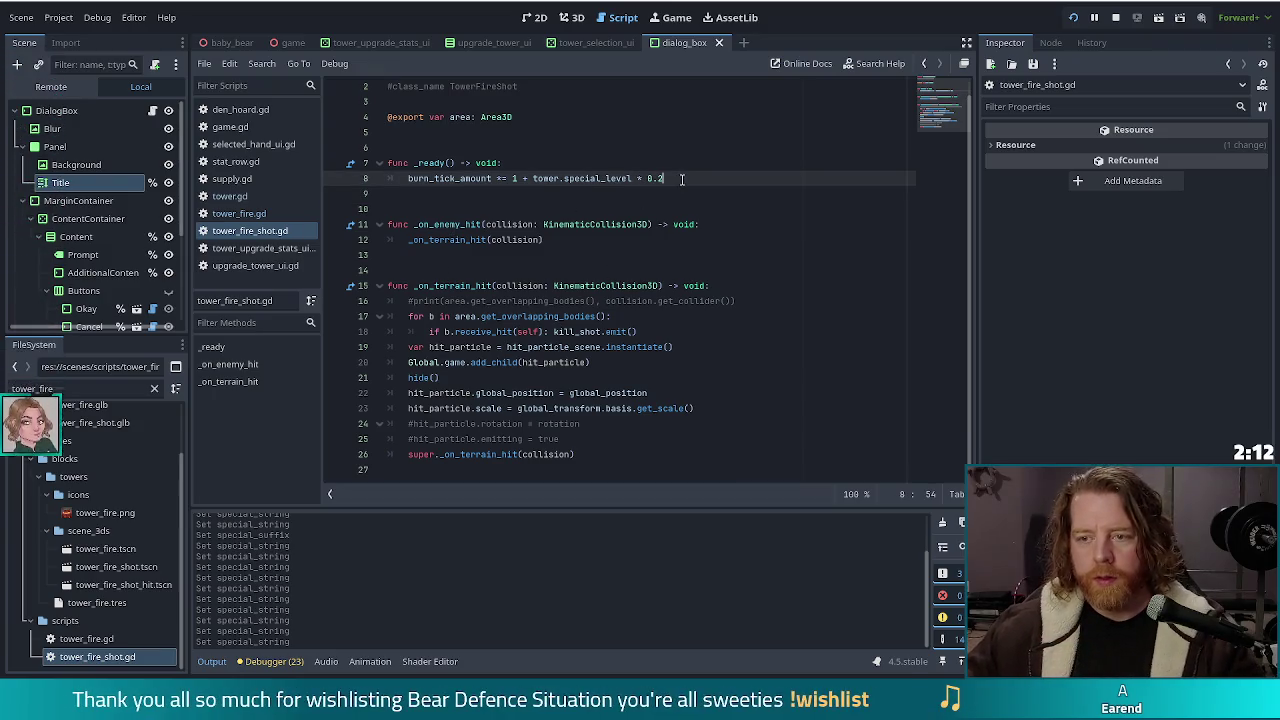
# Step: Filter the FileSystem for 'enemy' and open enemy_3d.gd from scenes/scripts
pyautogui.click(60, 388)
pyautogui.write('en')
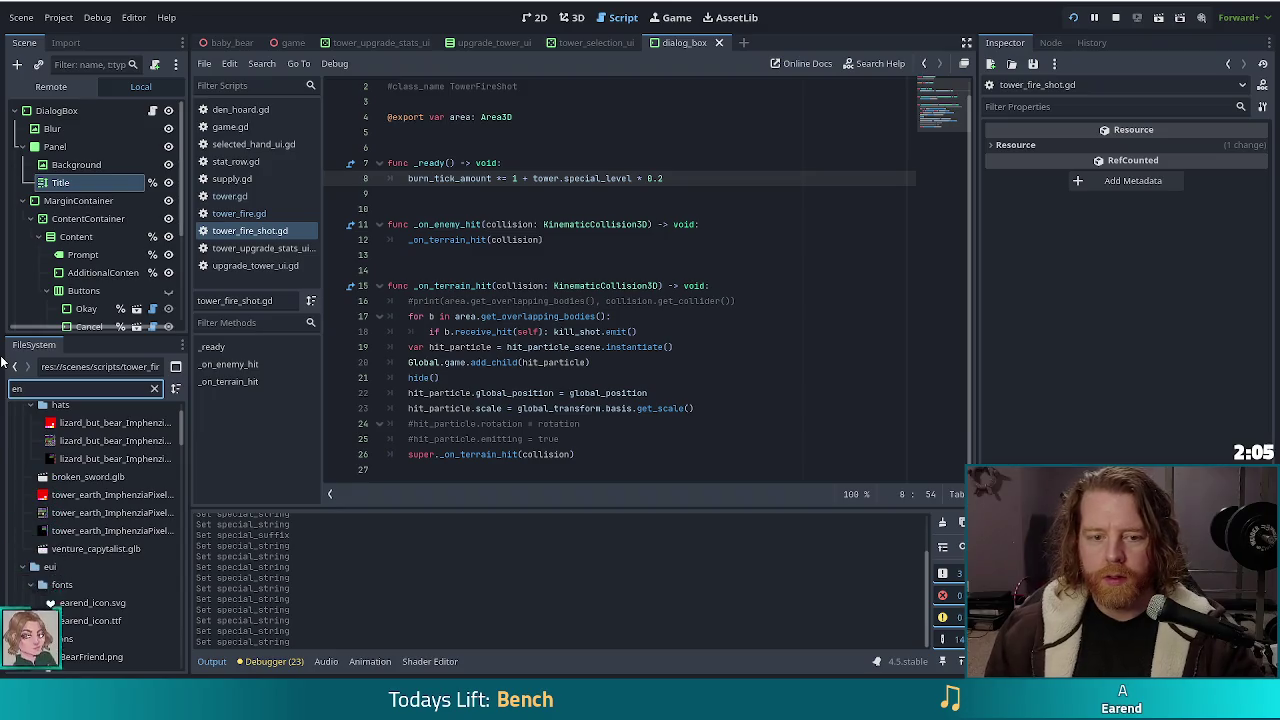
pyautogui.write('emy')
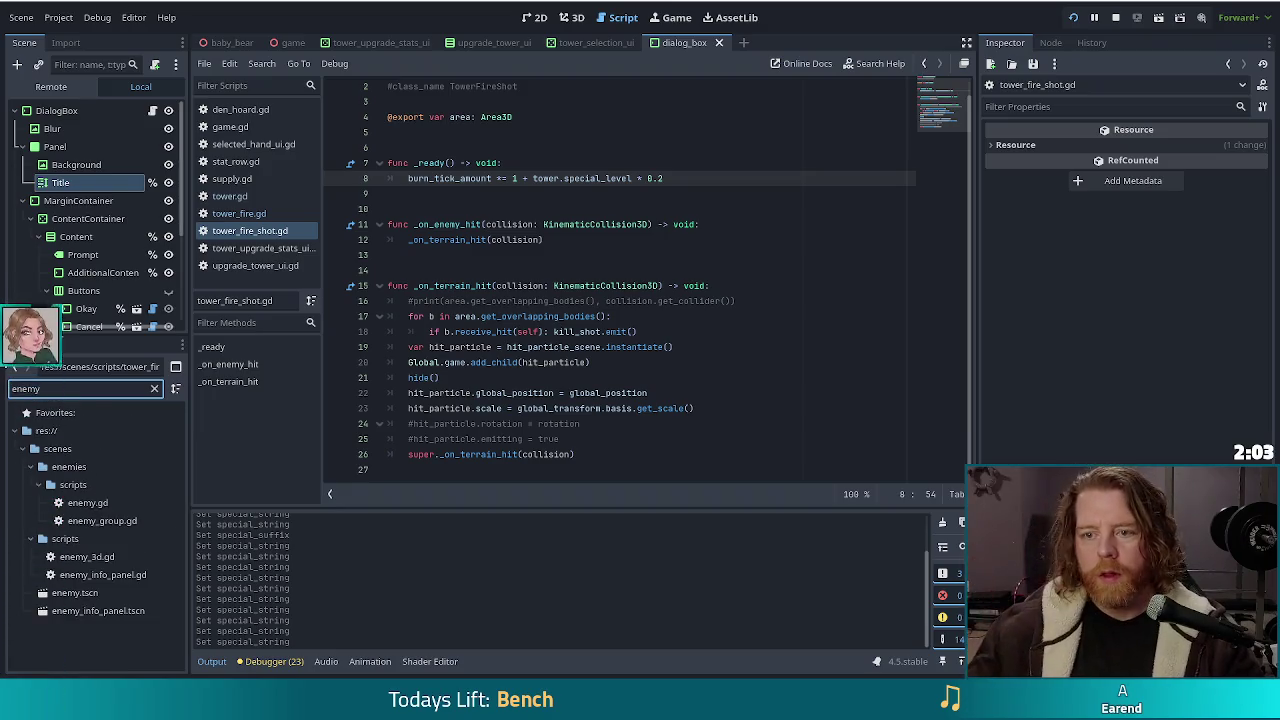
pyautogui.click(673, 178)
pyautogui.click(657, 178)
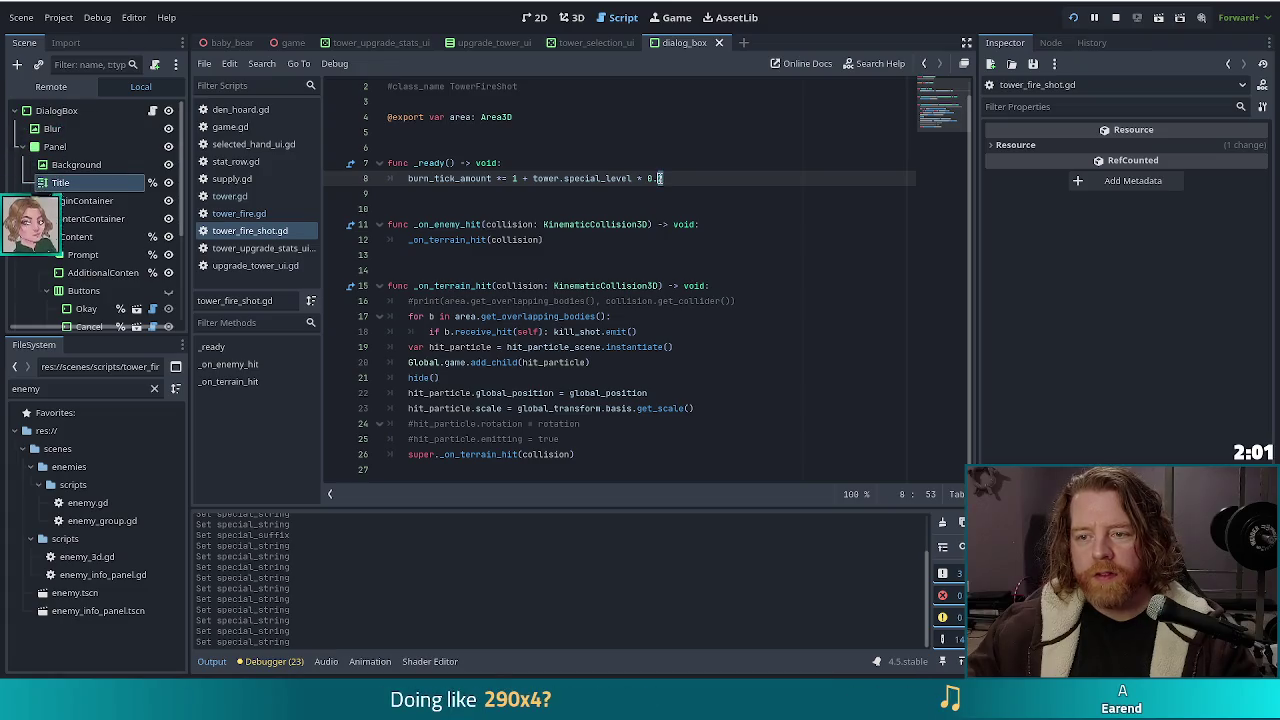
pyautogui.doubleClick(87, 557)
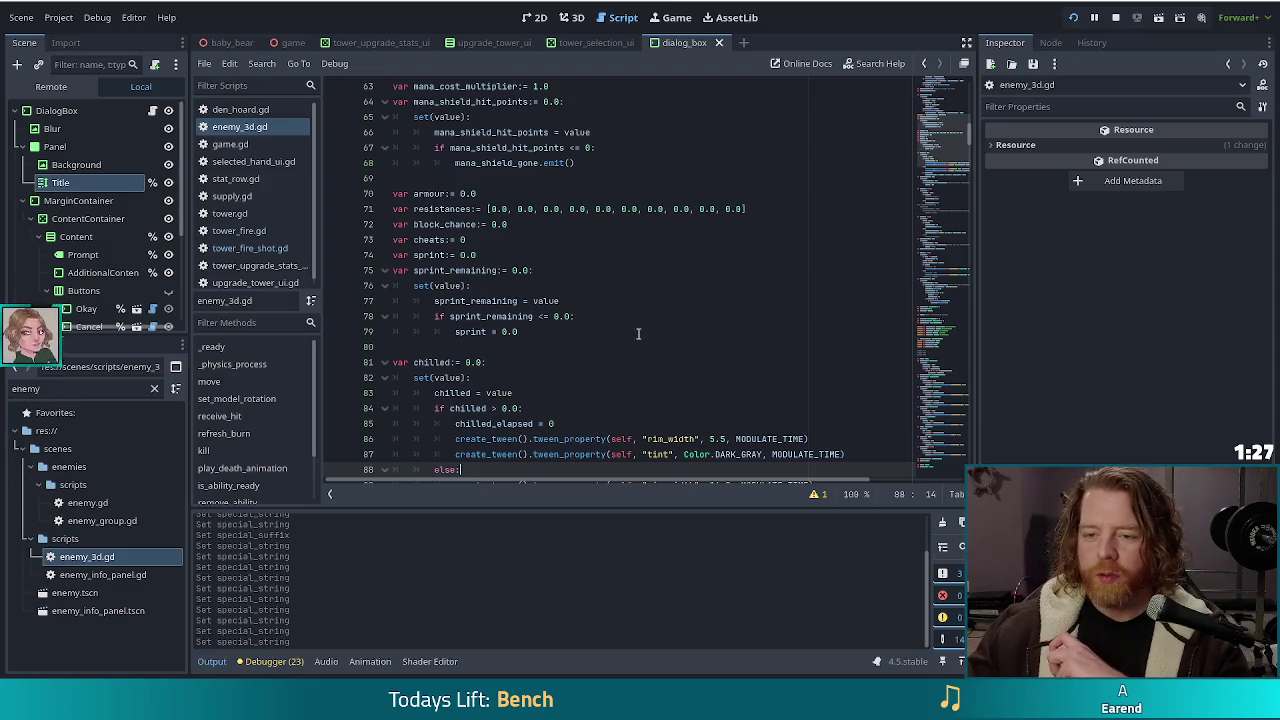
# Step: Search enemy_3d.gd for burn_tick and step forward through matches to the burn_ticks use on line 389
pyautogui.scroll(-4, 540, 398)
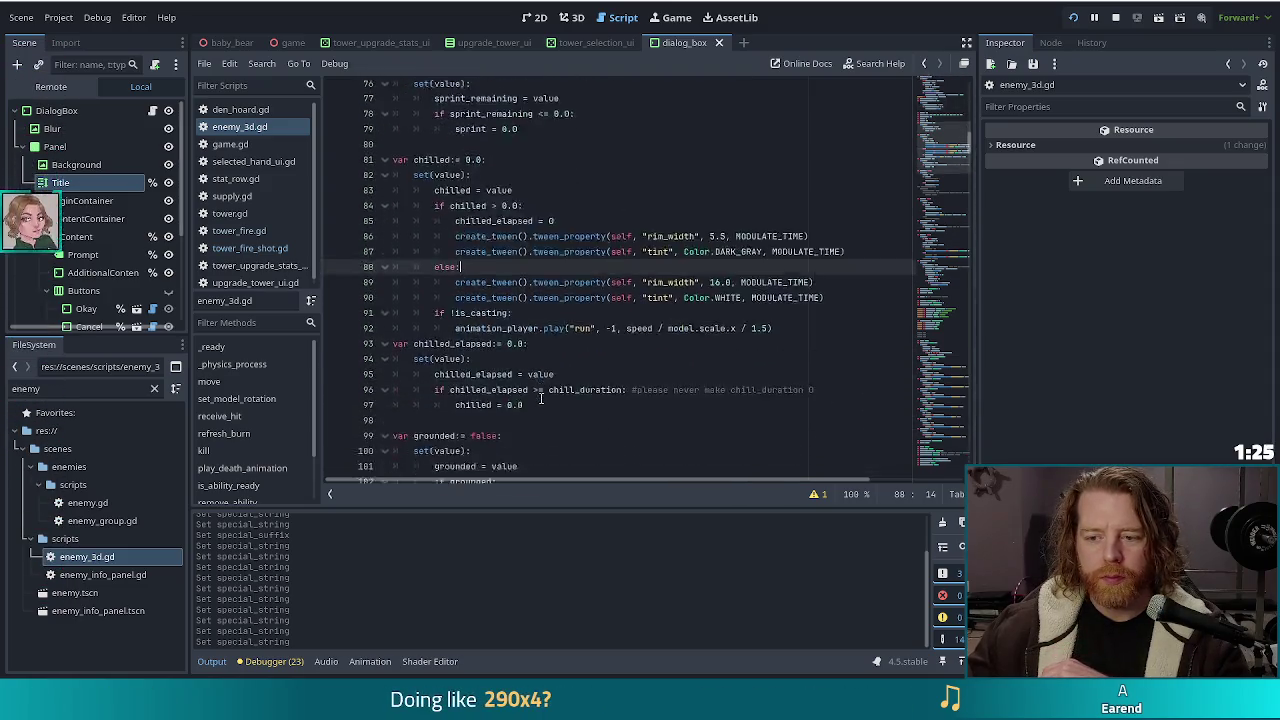
pyautogui.scroll(-5, 540, 398)
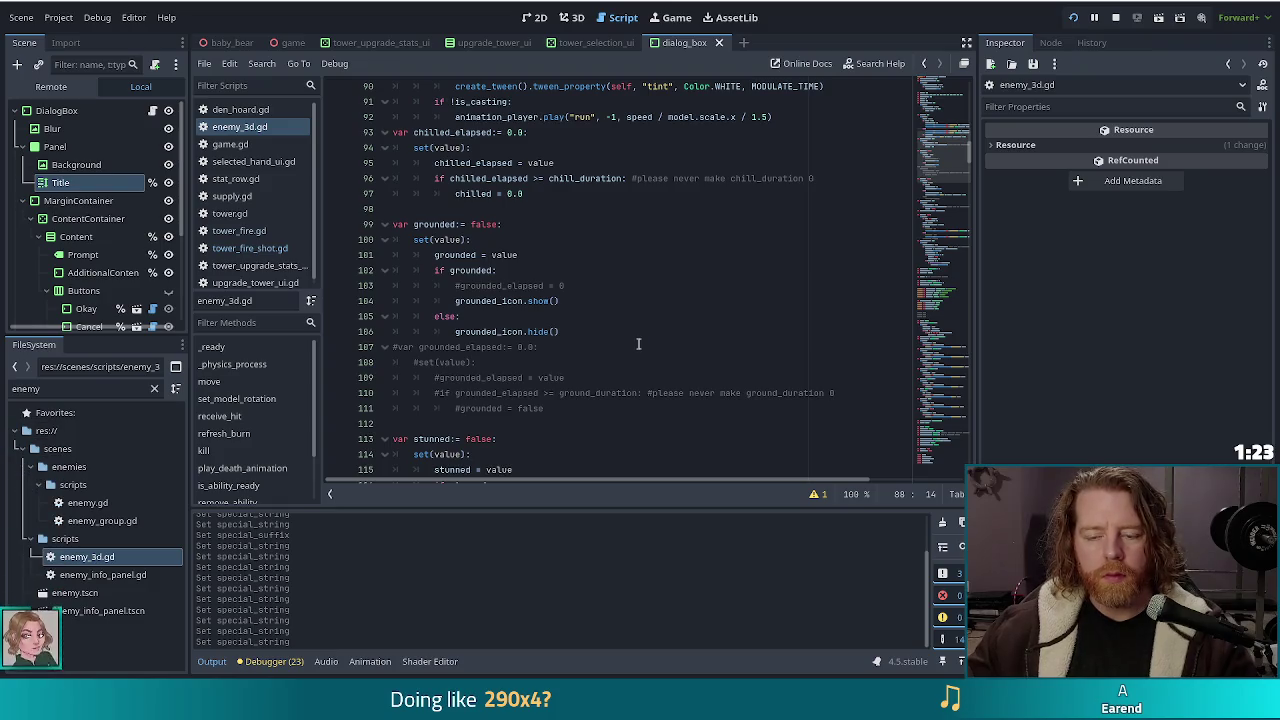
pyautogui.scroll(-7, 620, 368)
pyautogui.click(534, 346)
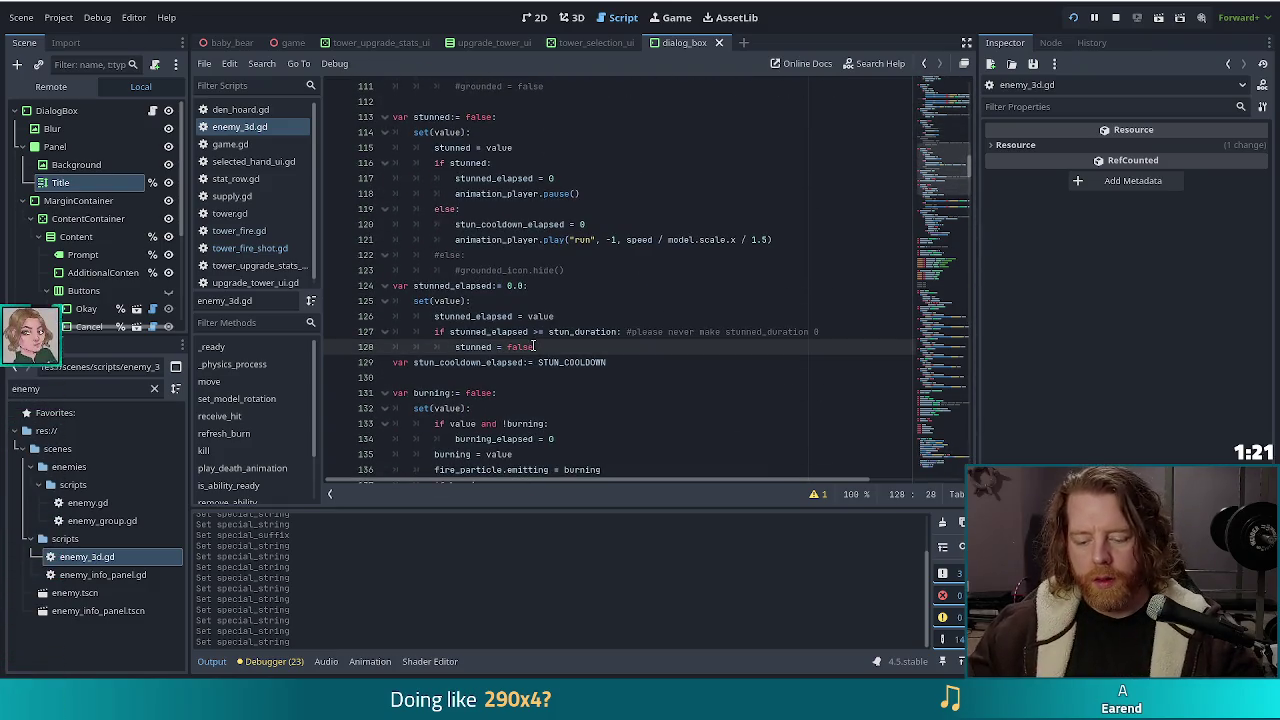
pyautogui.hotkey('ctrl', 'f')
pyautogui.write('burn_tick')
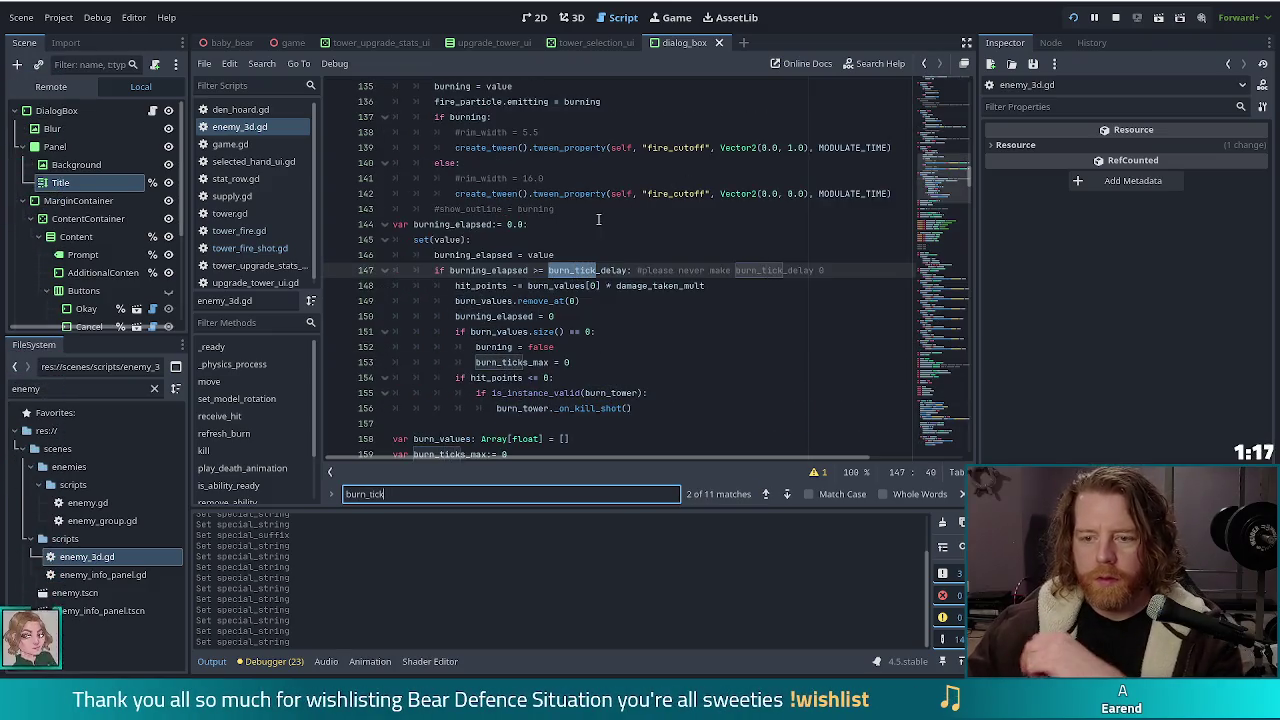
pyautogui.click(787, 495)
pyautogui.click(787, 495)
pyautogui.click(787, 495)
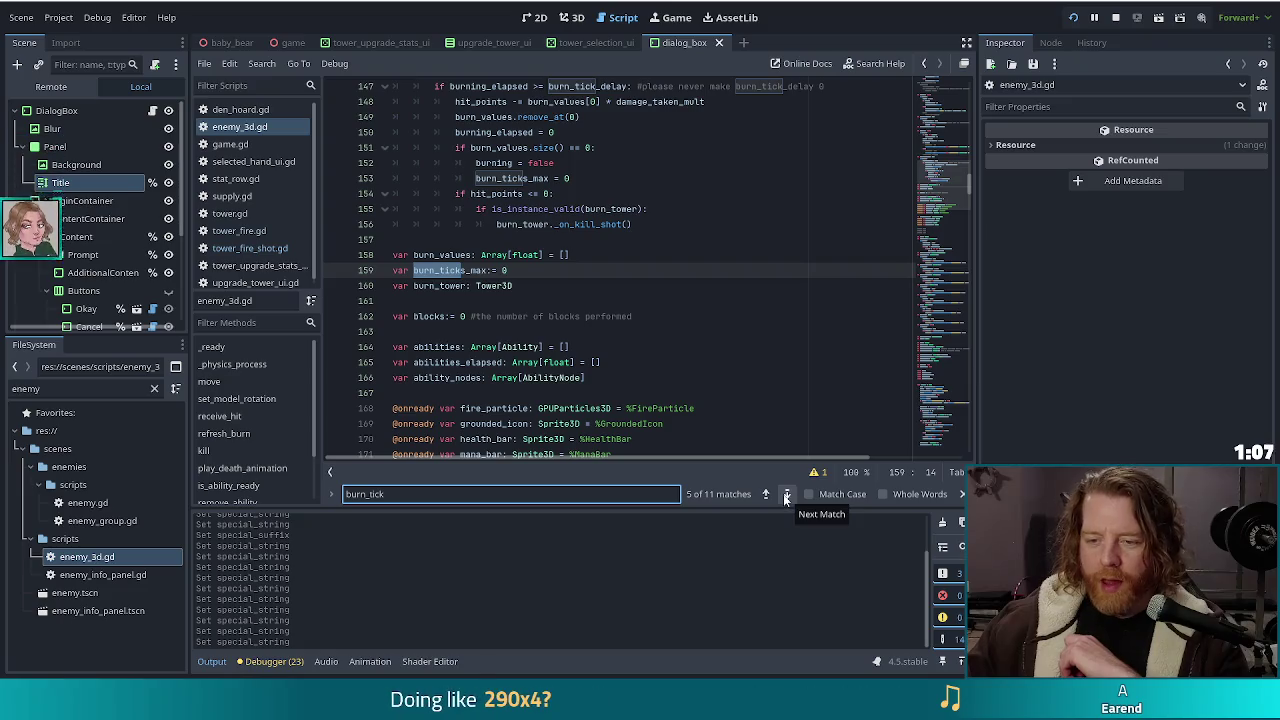
pyautogui.click(787, 496)
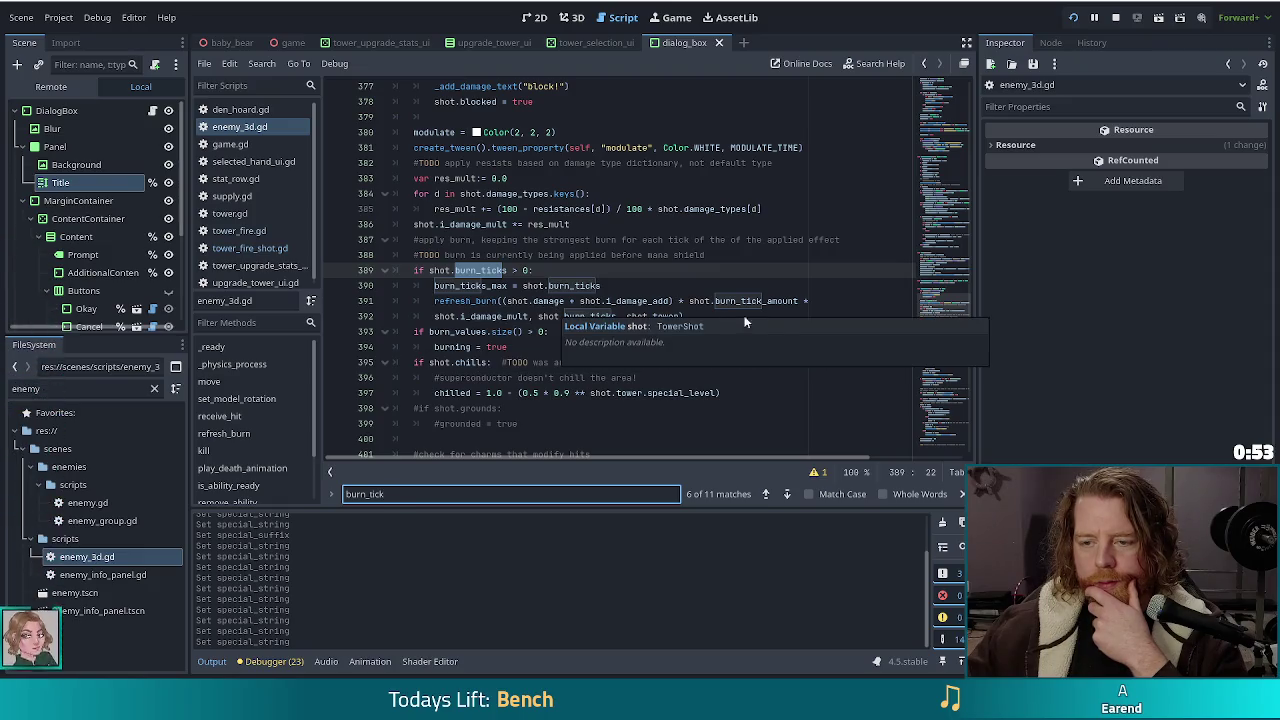
# Step: Step back through the burn_tick matches and return to the burning_elapsed hit_points subtraction line
pyautogui.click(783, 300)
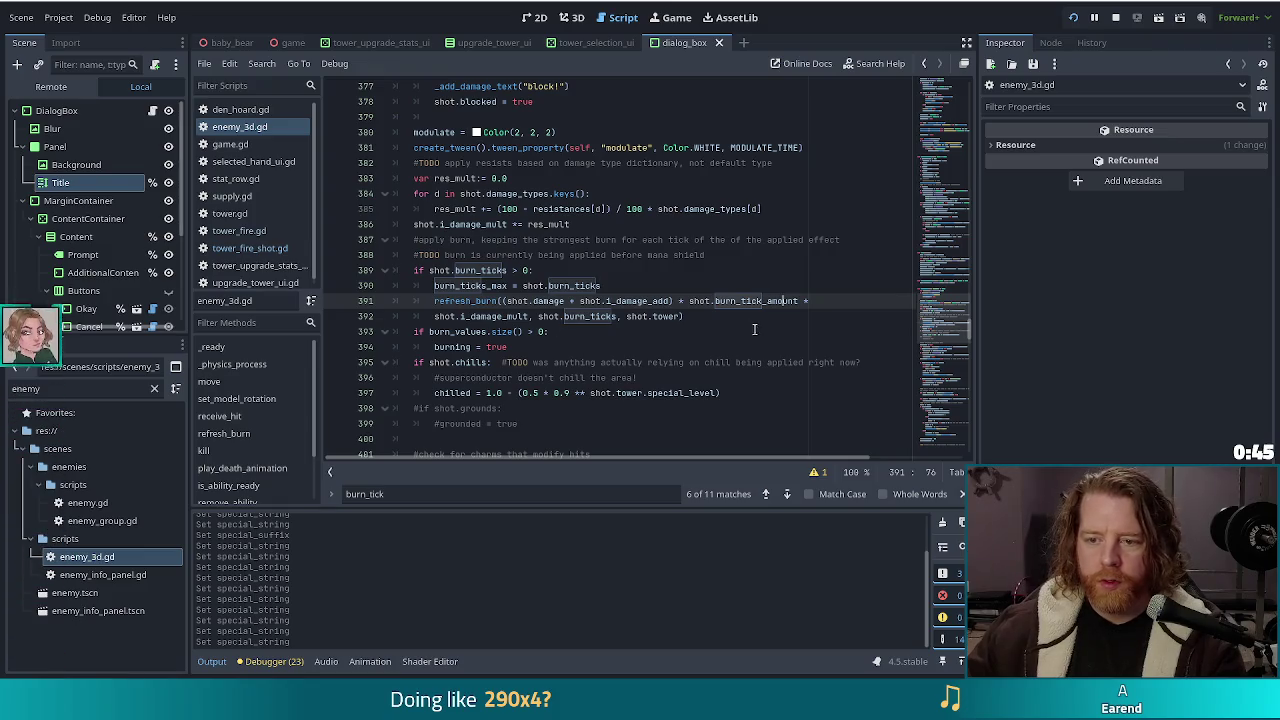
pyautogui.click(767, 494)
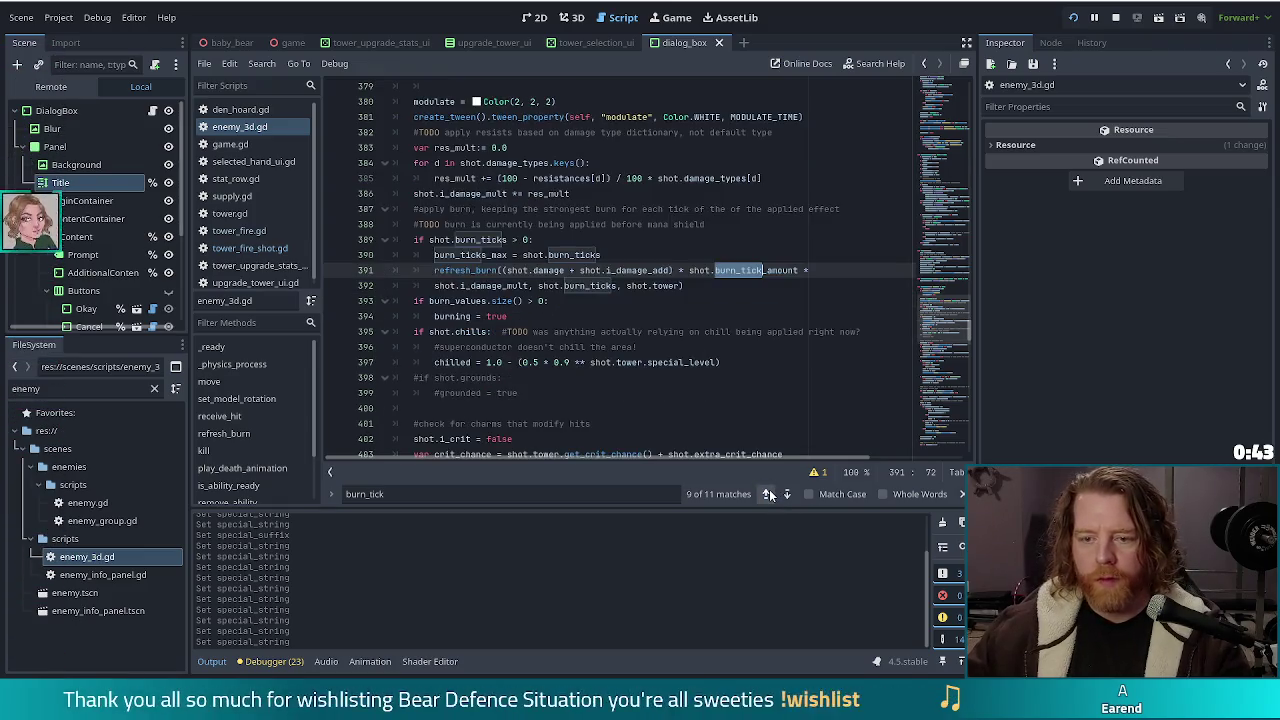
pyautogui.click(767, 494)
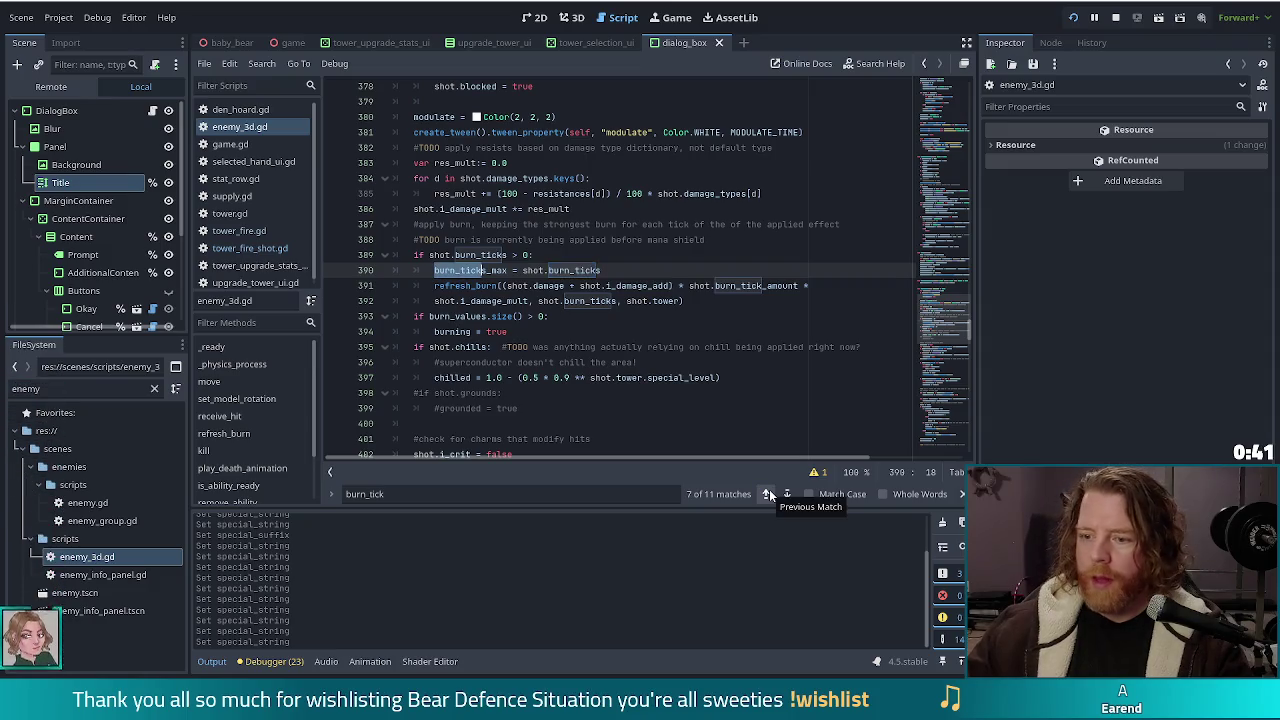
pyautogui.click(767, 494)
pyautogui.click(767, 494)
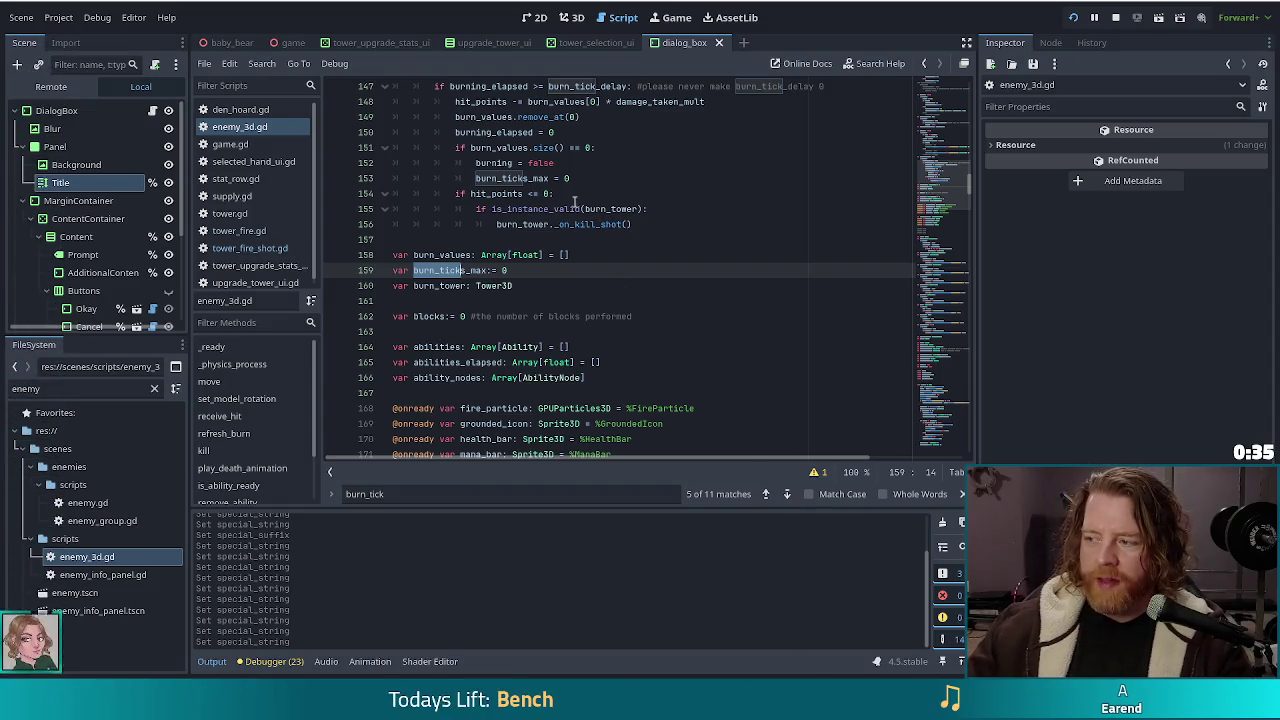
pyautogui.moveTo(507, 204)
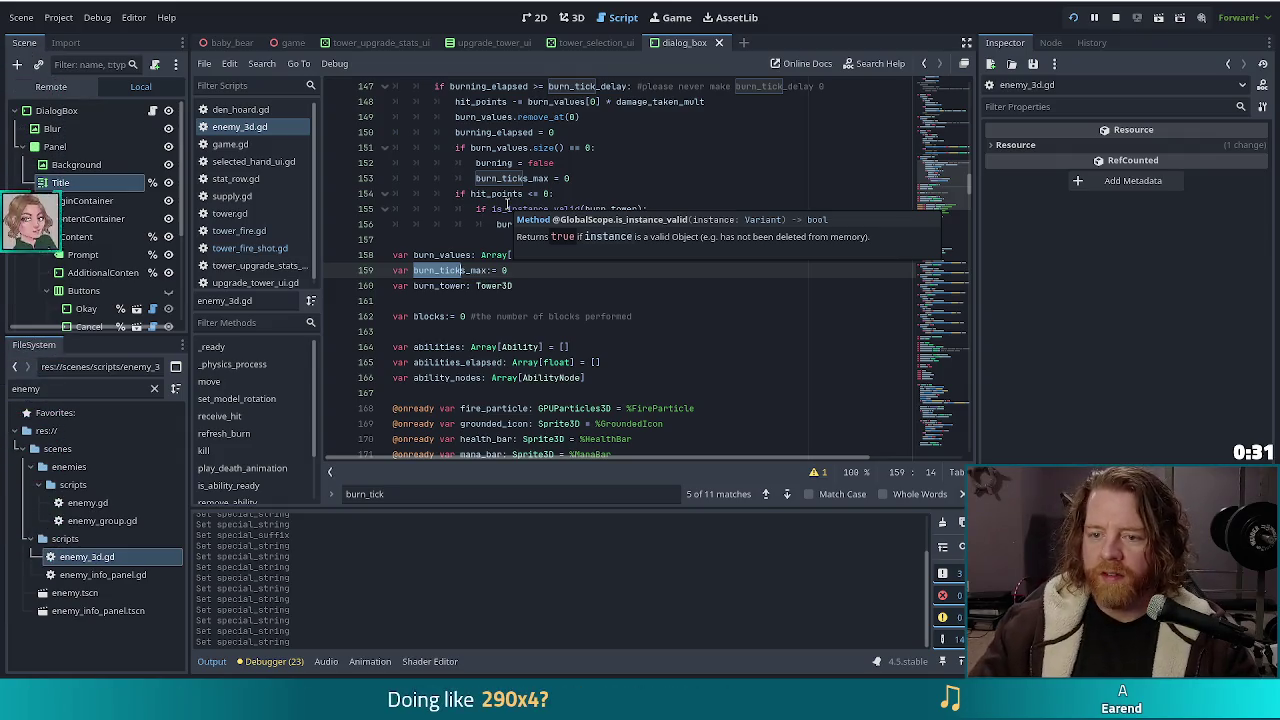
pyautogui.click(519, 270)
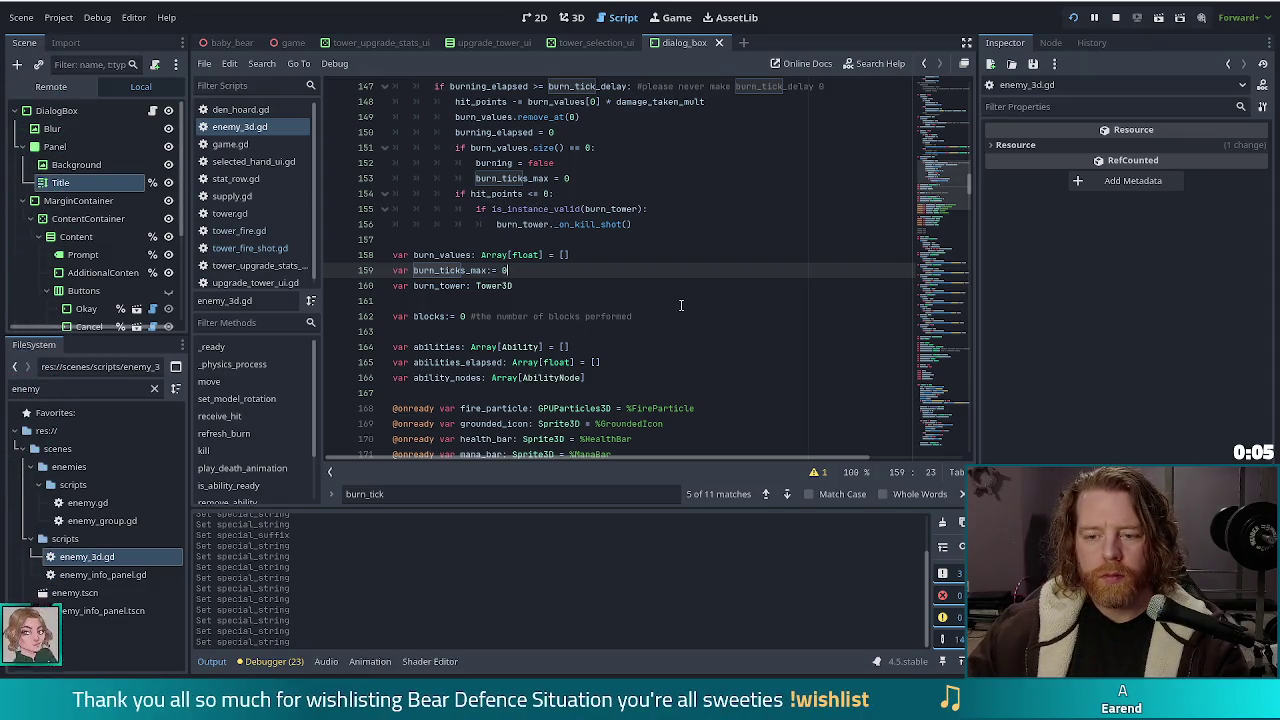
pyautogui.scroll(3, 678, 303)
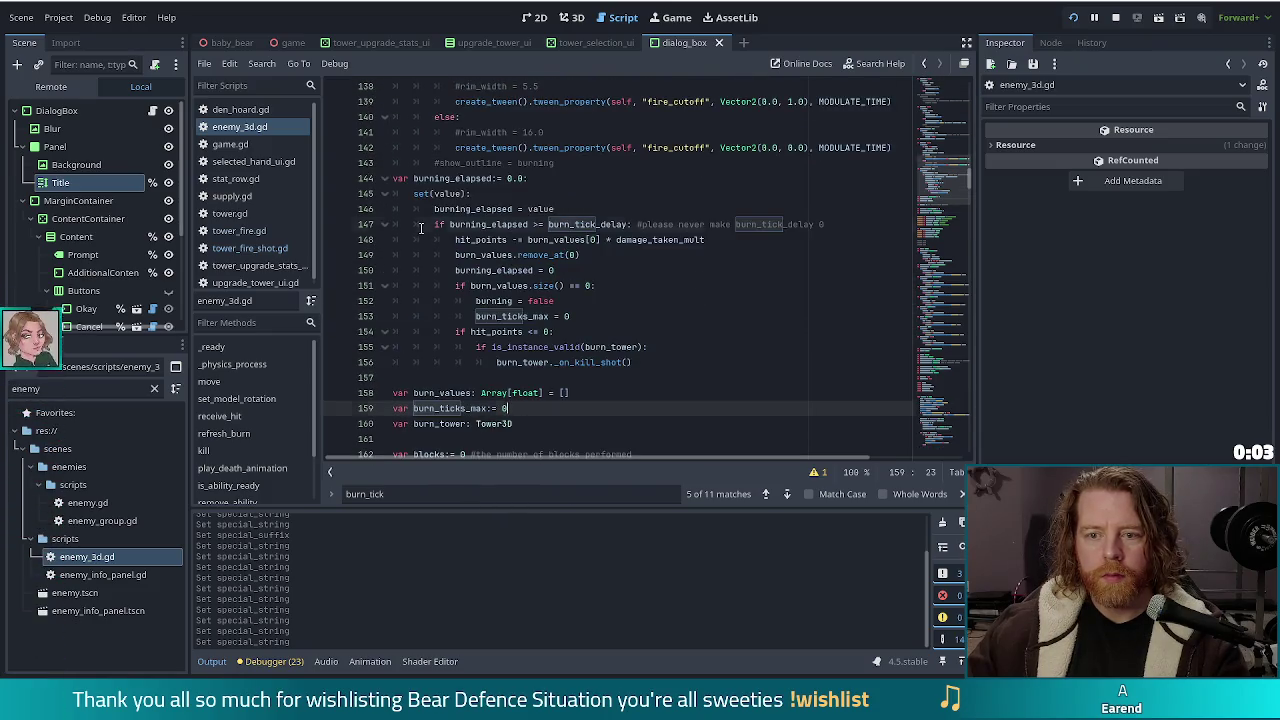
pyautogui.click(730, 241)
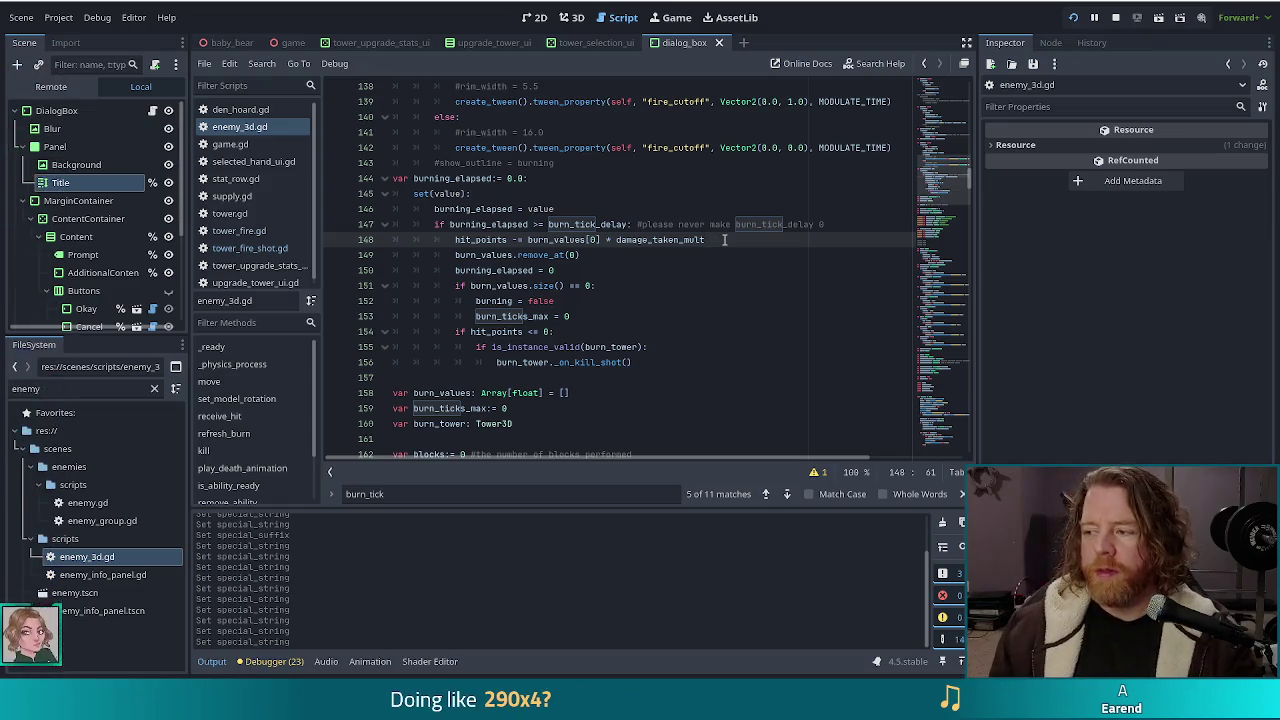
# Step: Insert print(burn_values[0]) on line 149 below the hit_points subtraction and save enemy_3d.gd
pyautogui.press('Return')
pyautogui.write('print(burn')
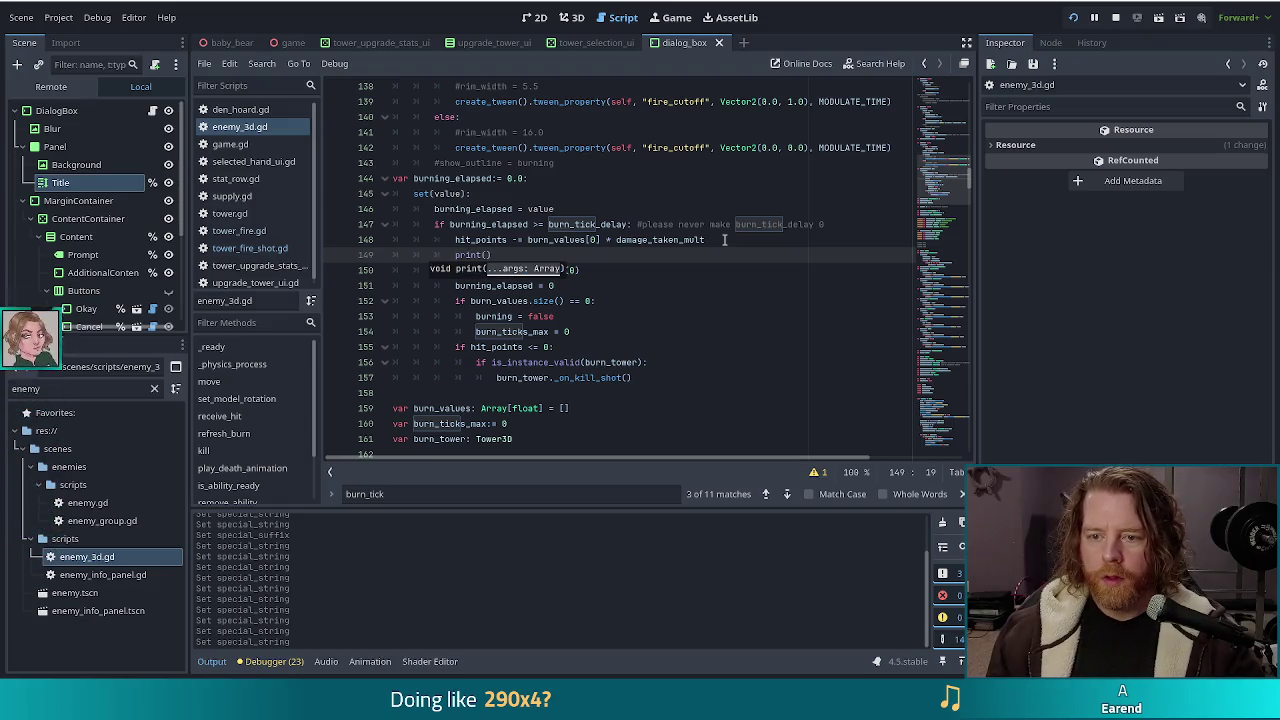
pyautogui.write('_value')
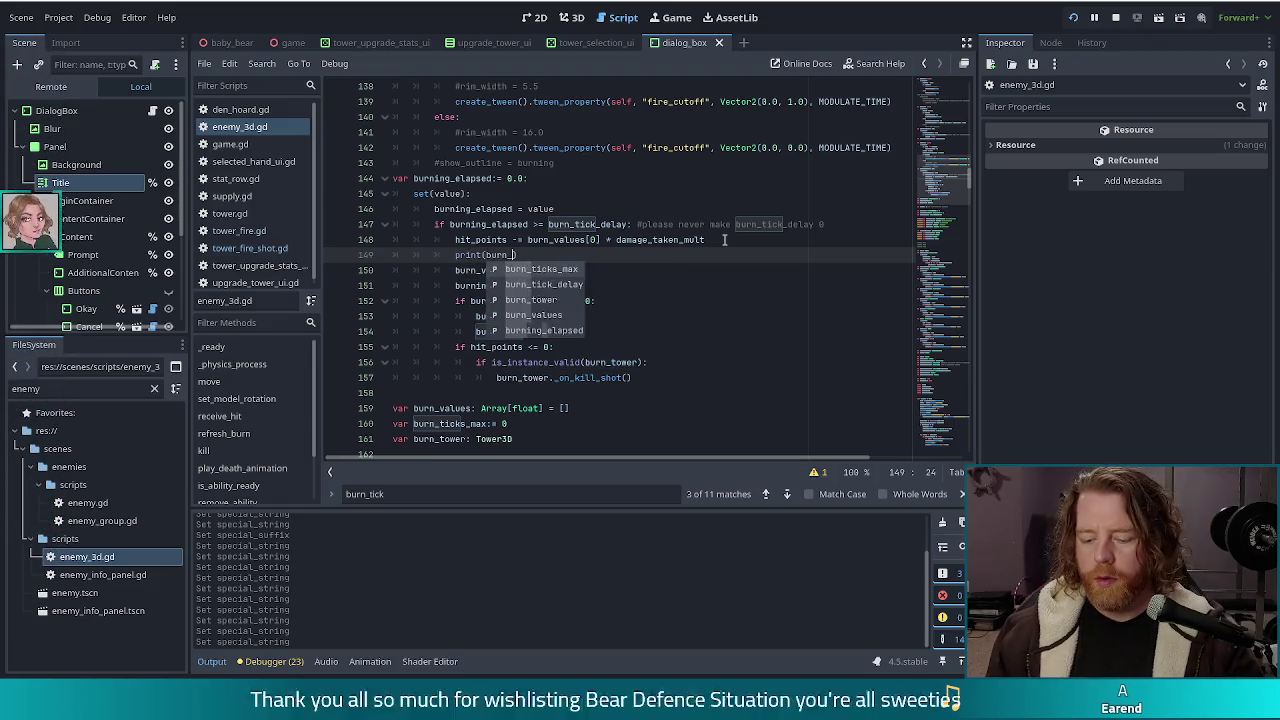
pyautogui.write('s[0')
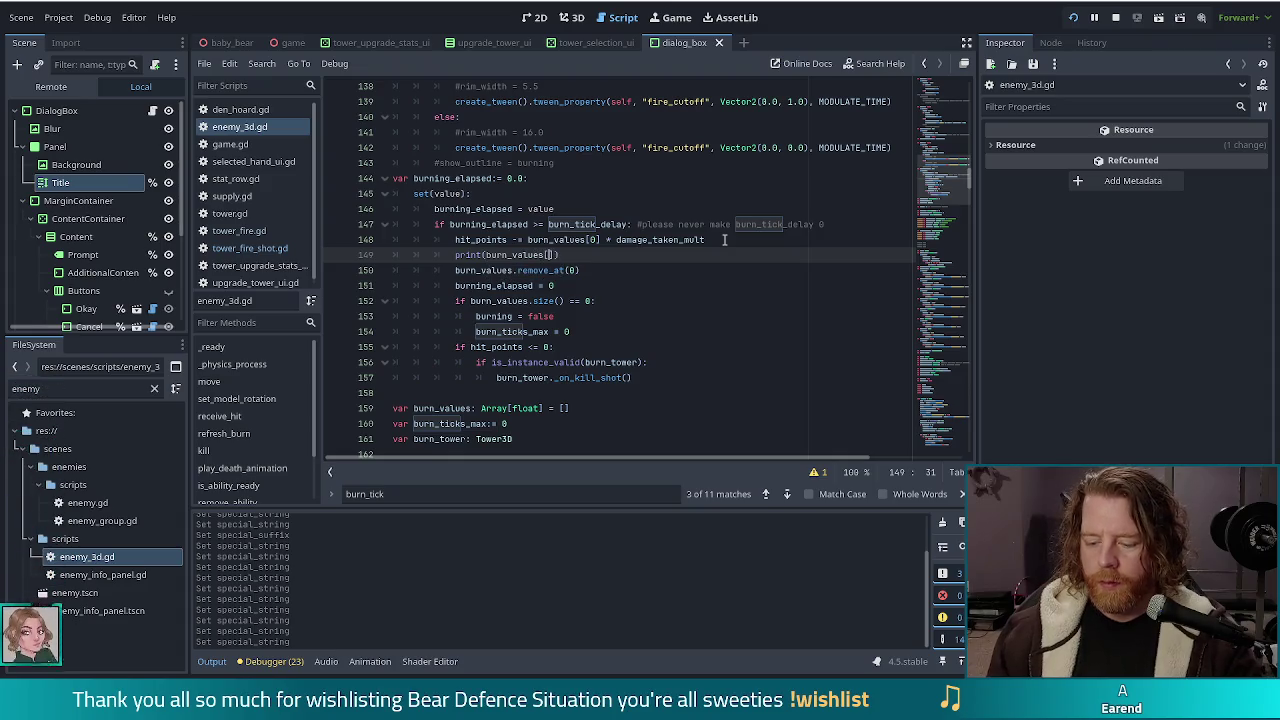
pyautogui.write(']')
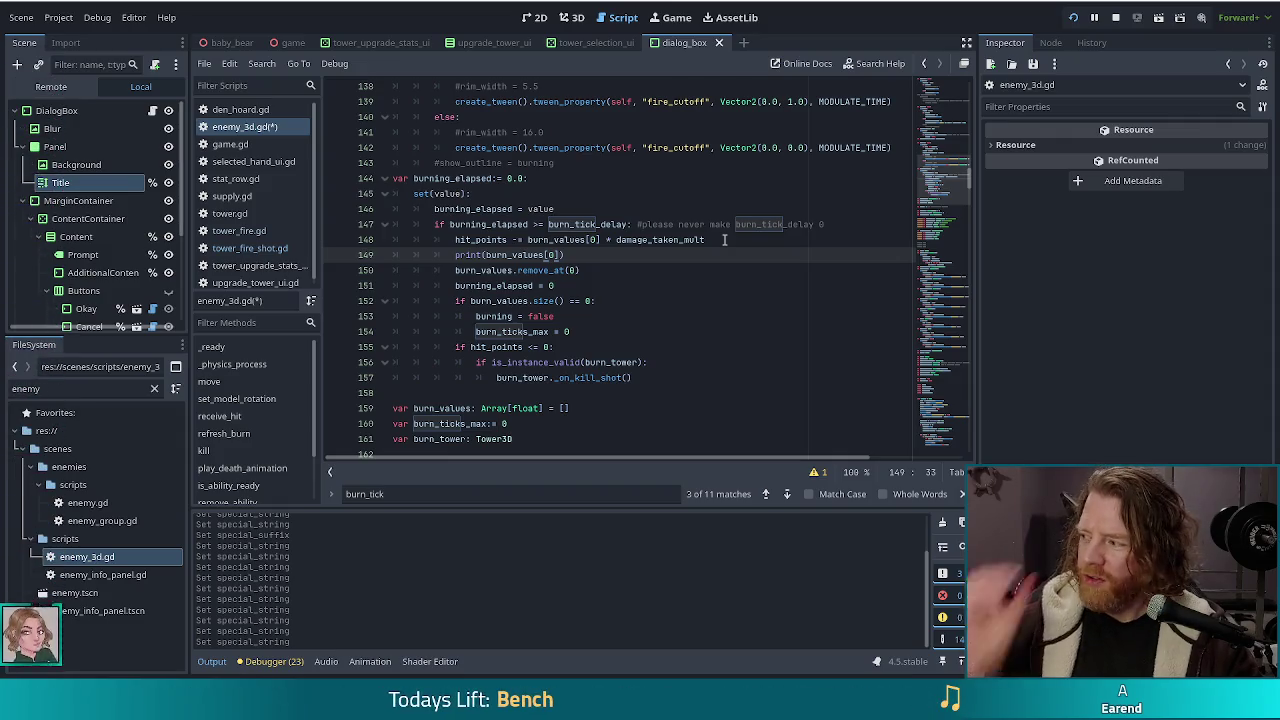
pyautogui.write(')')
pyautogui.hotkey('ctrl', 's')
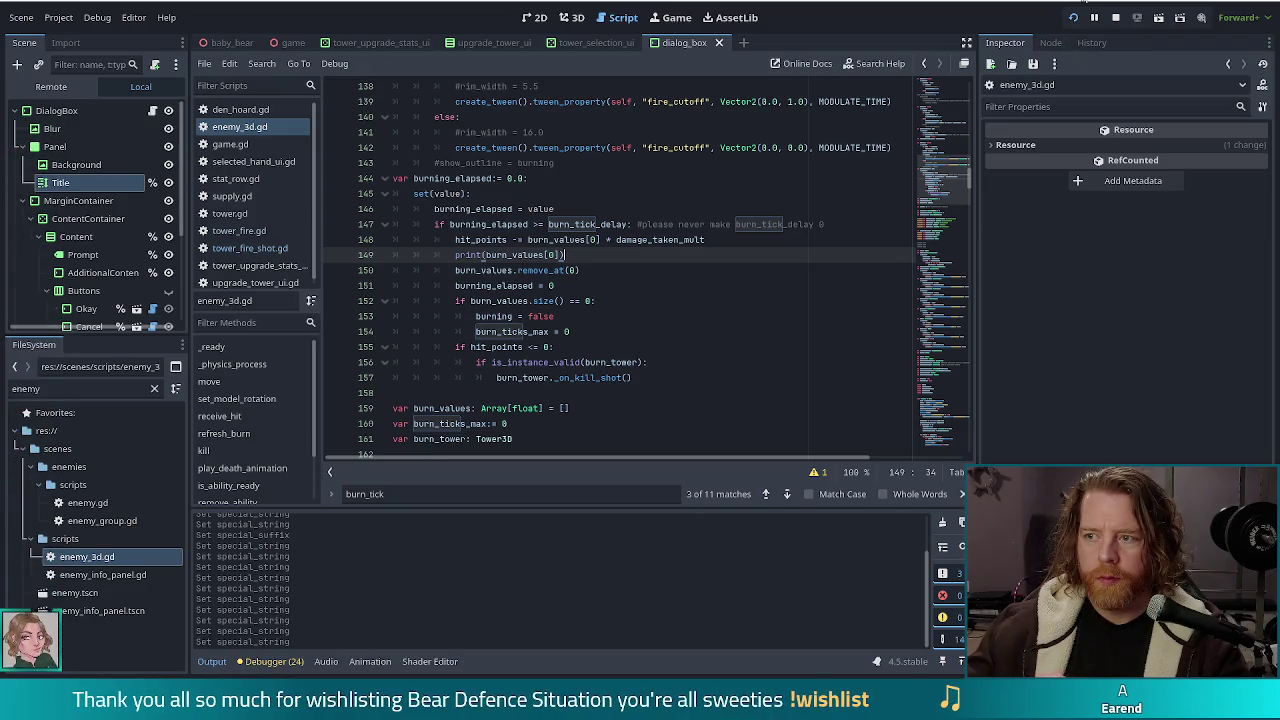
# Step: Back in the game, close the Fire Tower upgrade panel and run the test_kit cheat in the console
pyautogui.hotkey('alt', 'Tab')
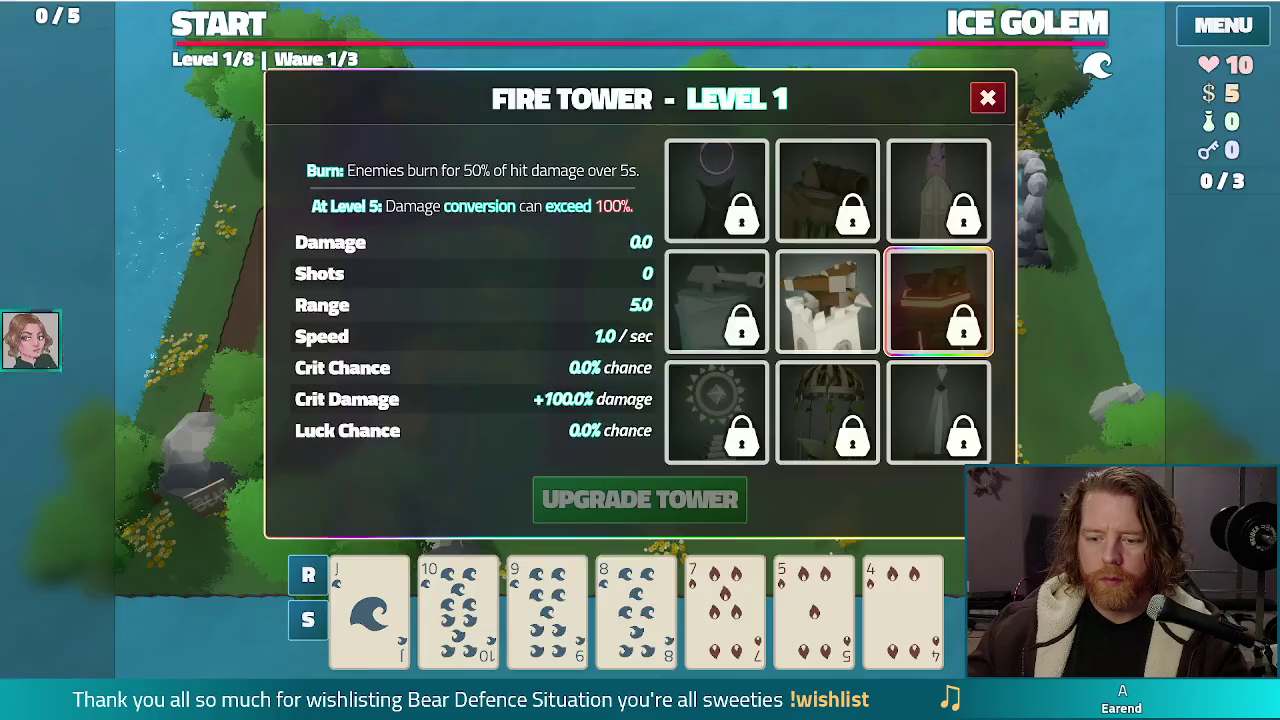
pyautogui.click(988, 106)
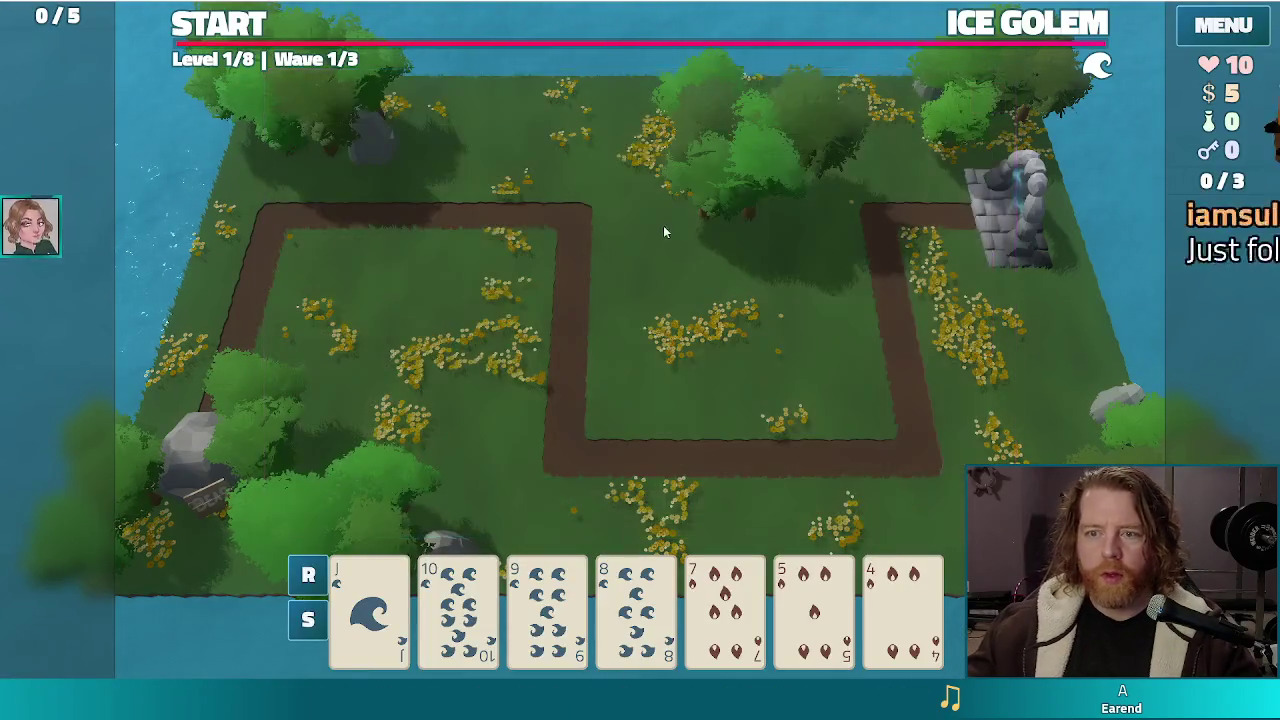
pyautogui.press('`')
pyautogui.write('test')
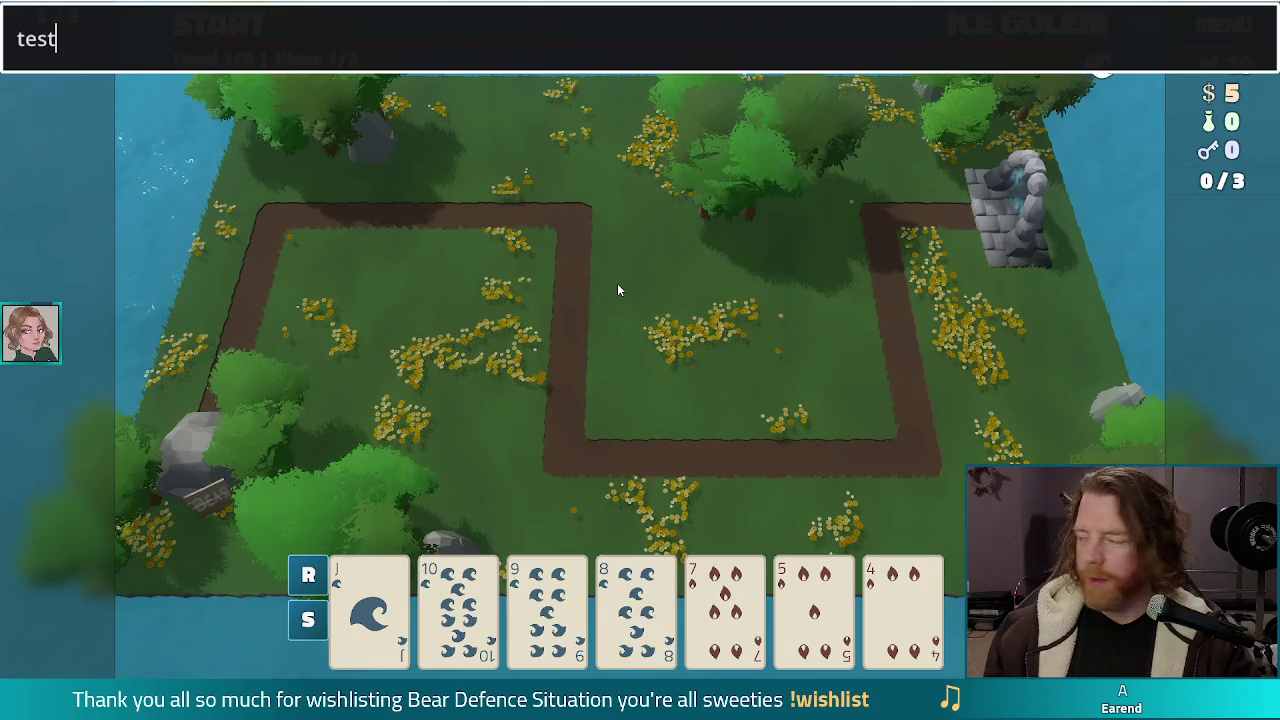
pyautogui.write('_kit')
pyautogui.press('Return')
pyautogui.press('Escape')
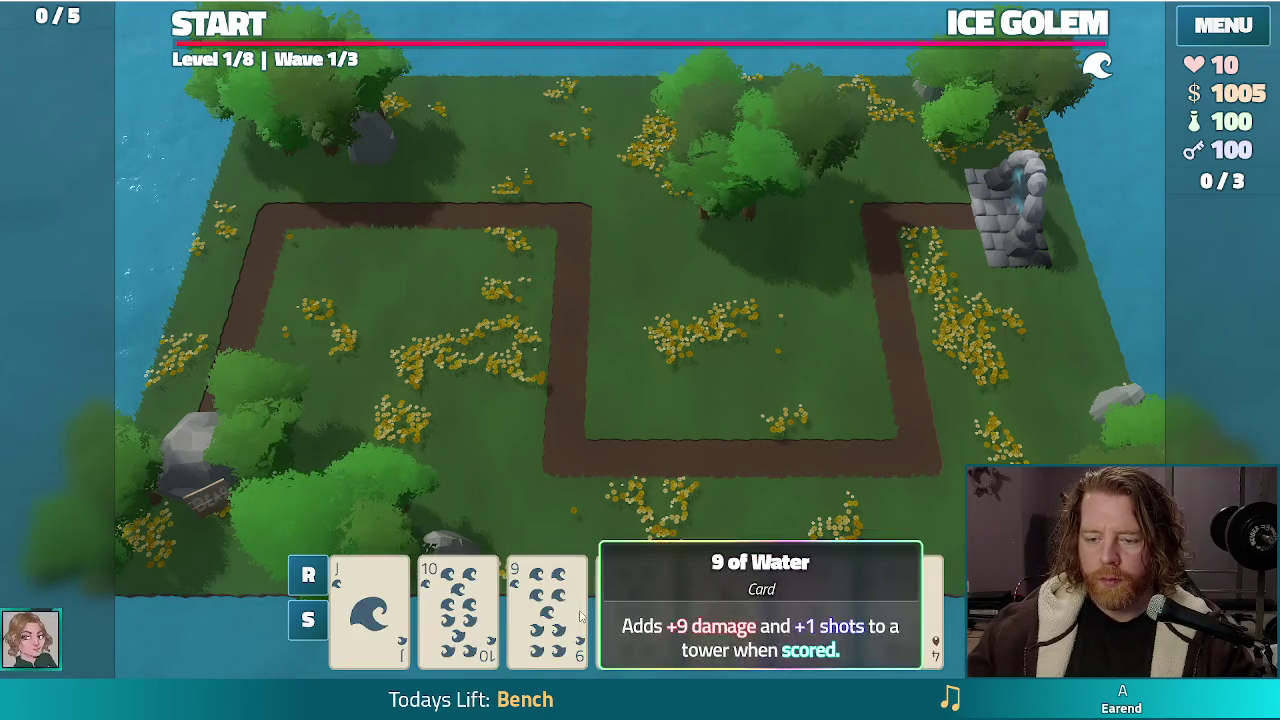
# Step: Discard hands, including via the console discard command, then place a Fire Tower inside the path loop
pyautogui.click(547, 610)
pyautogui.click(697, 500)
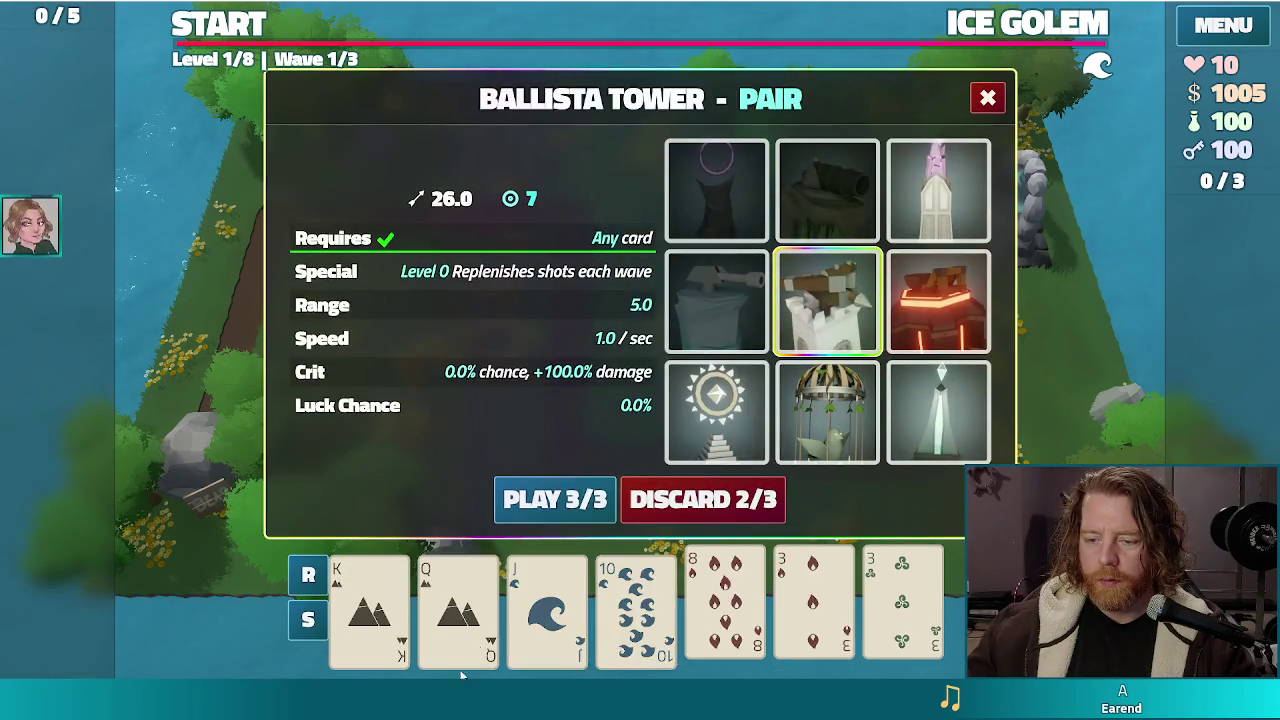
pyautogui.click(687, 515)
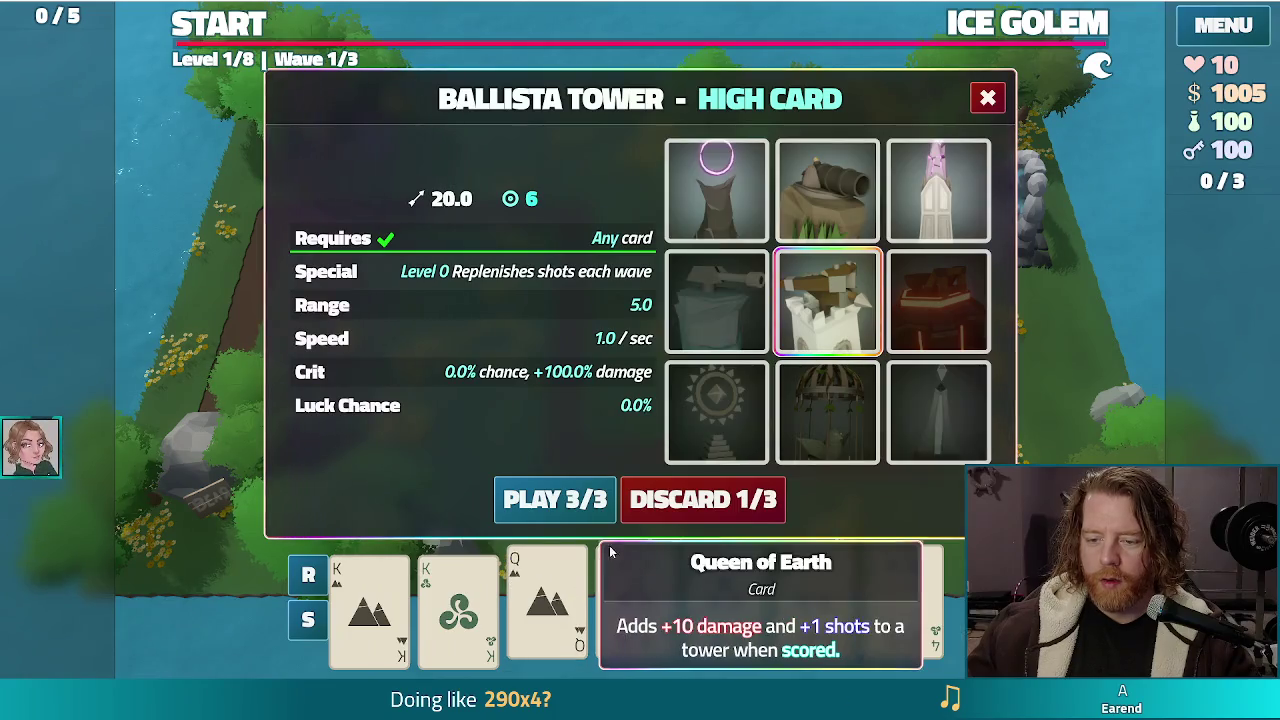
pyautogui.click(699, 498)
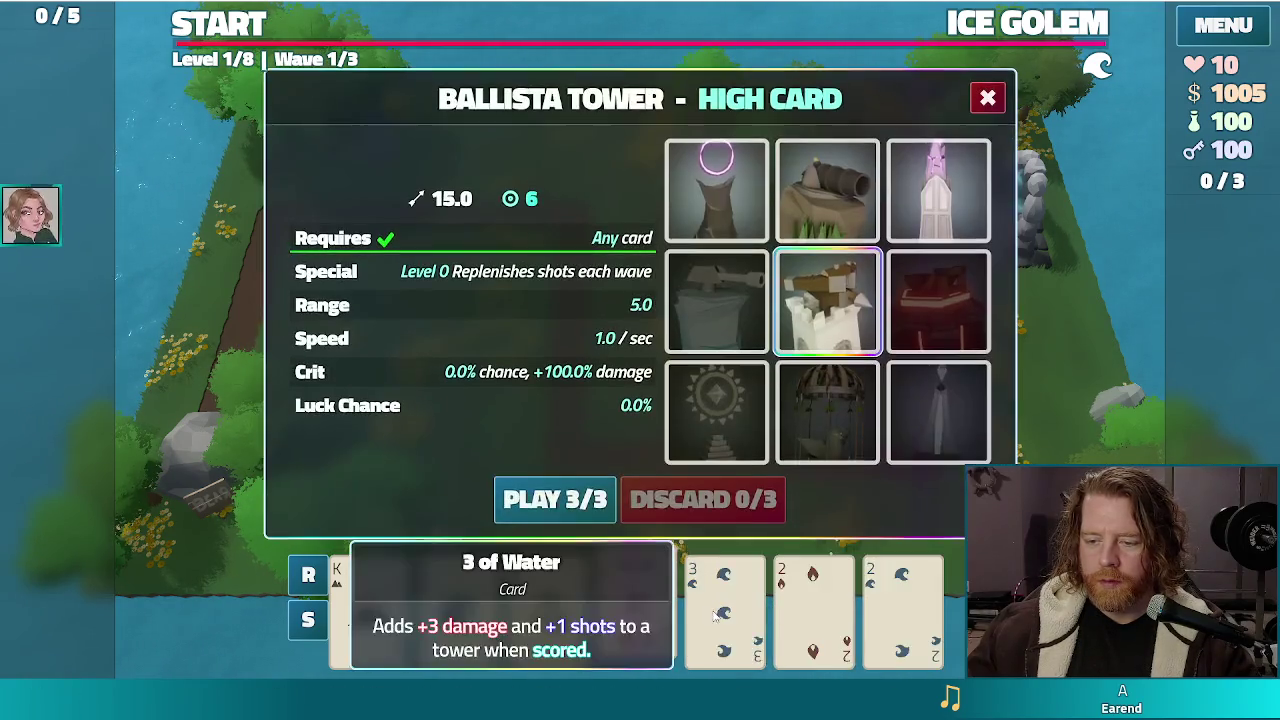
pyautogui.write('test_kit')
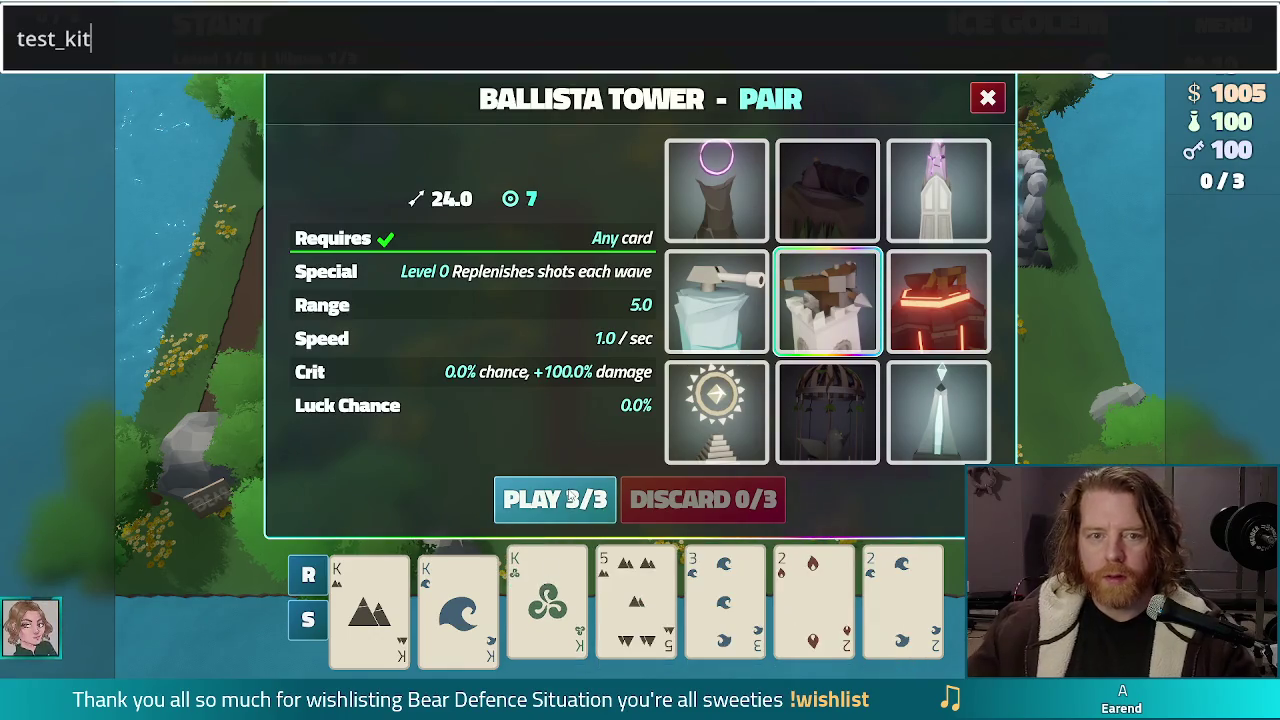
pyautogui.press('BackSpace')
pyautogui.press('BackSpace')
pyautogui.press('BackSpace')
pyautogui.write('discard')
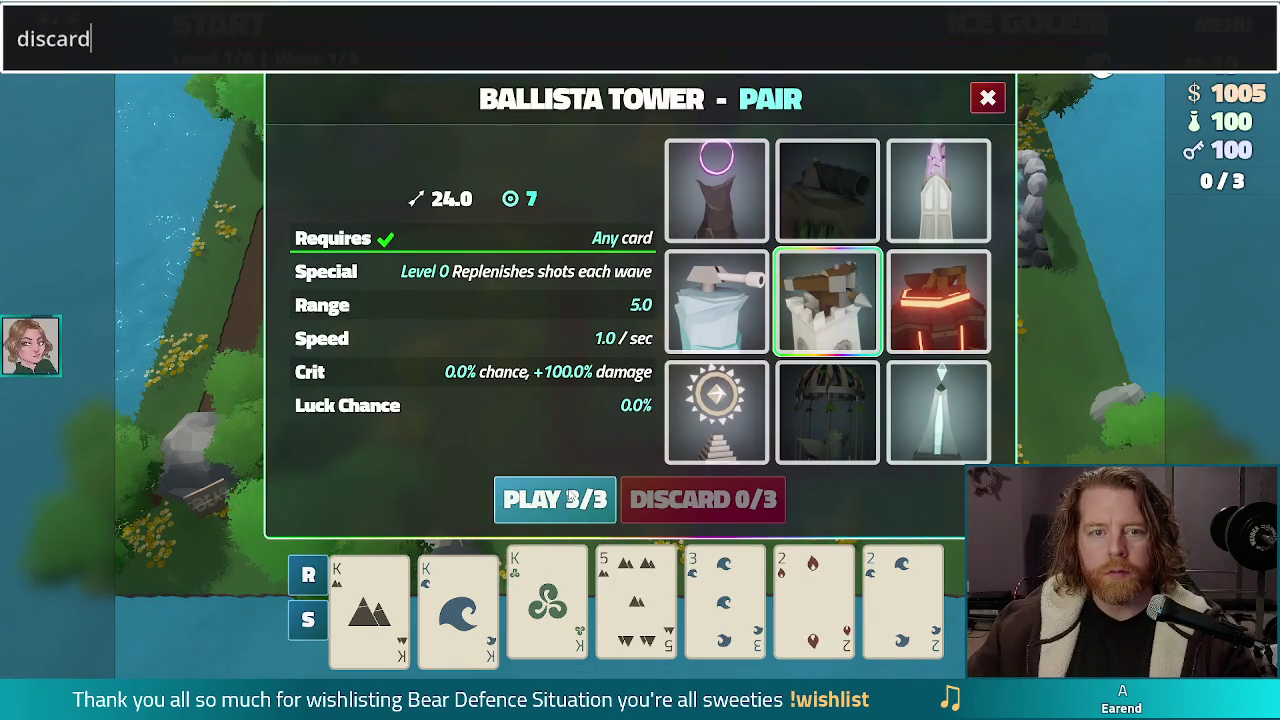
pyautogui.press('Return')
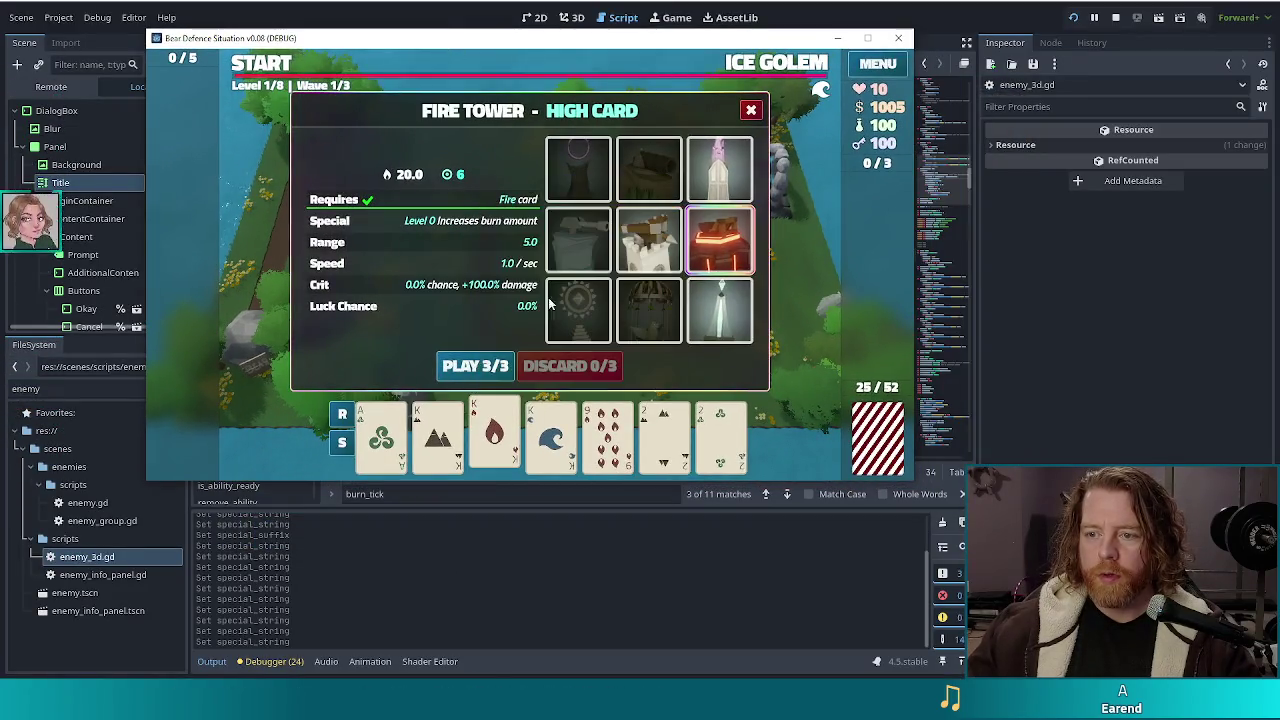
pyautogui.click(719, 240)
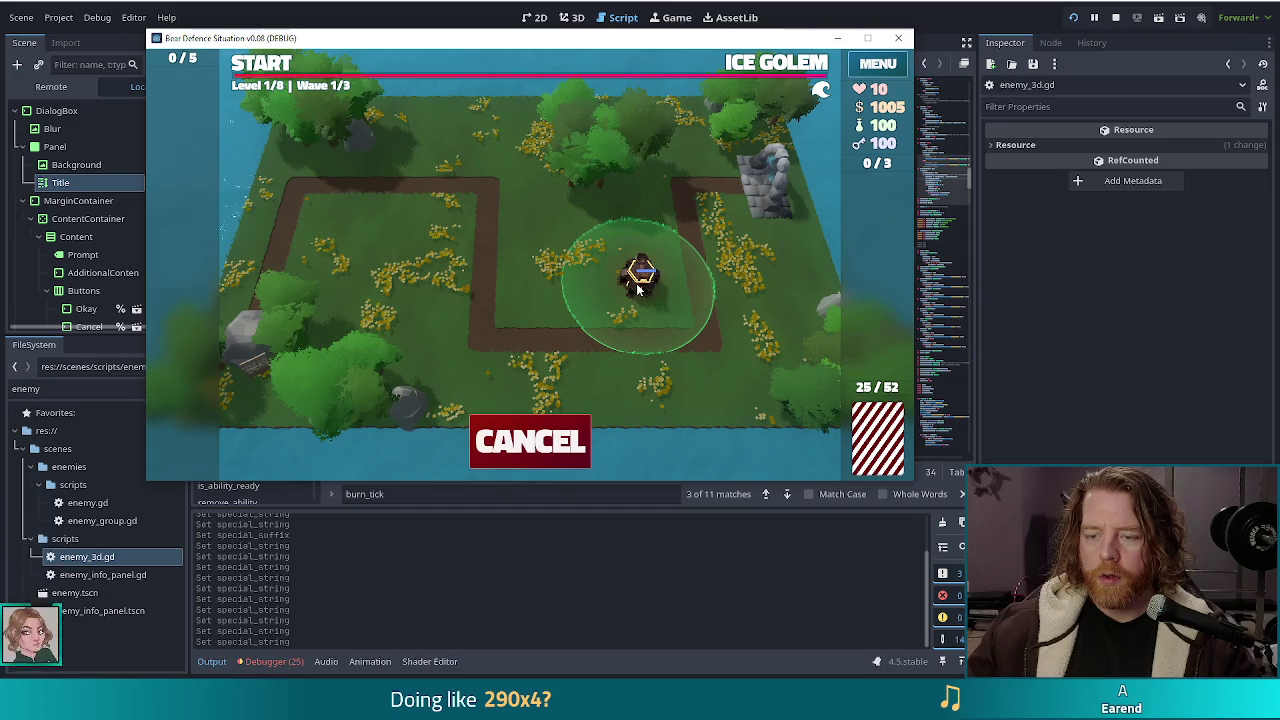
pyautogui.click(636, 287)
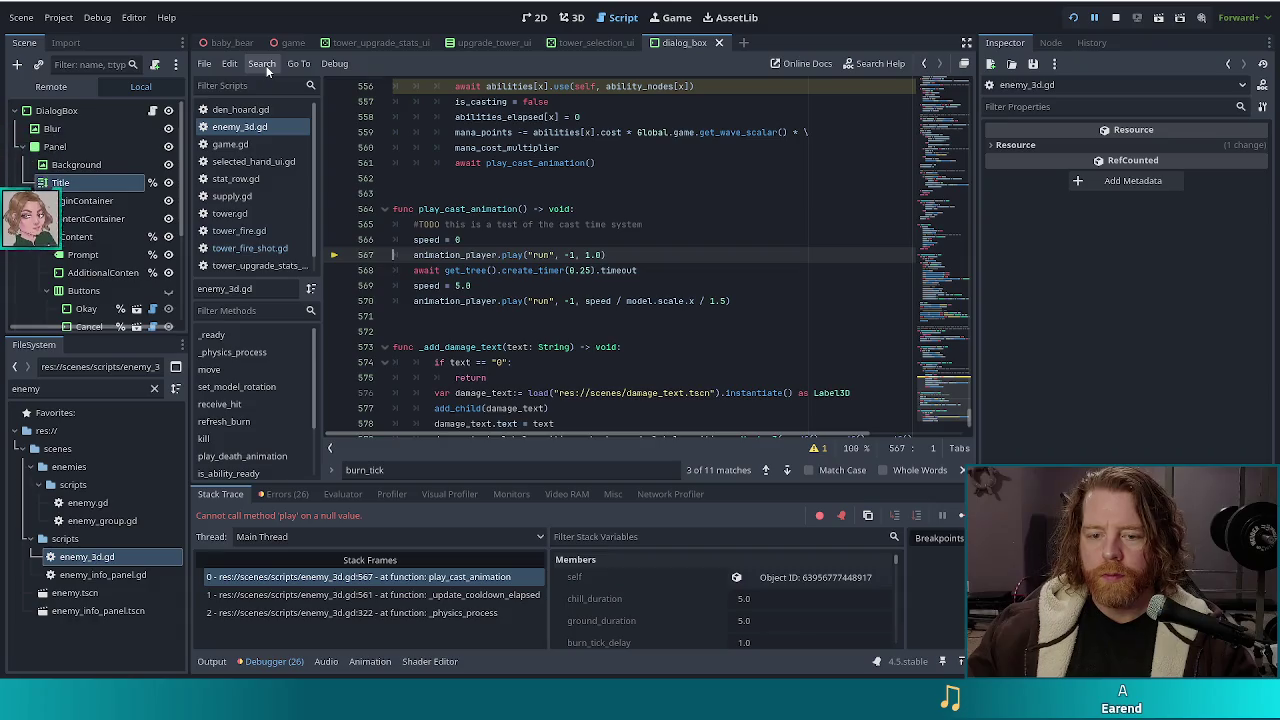
# Step: Inspect the null play() error at line 567 of enemy_3d.gd, switching between game and editor
pyautogui.scroll(4, 560, 300)
pyautogui.scroll(-3, 640, 340)
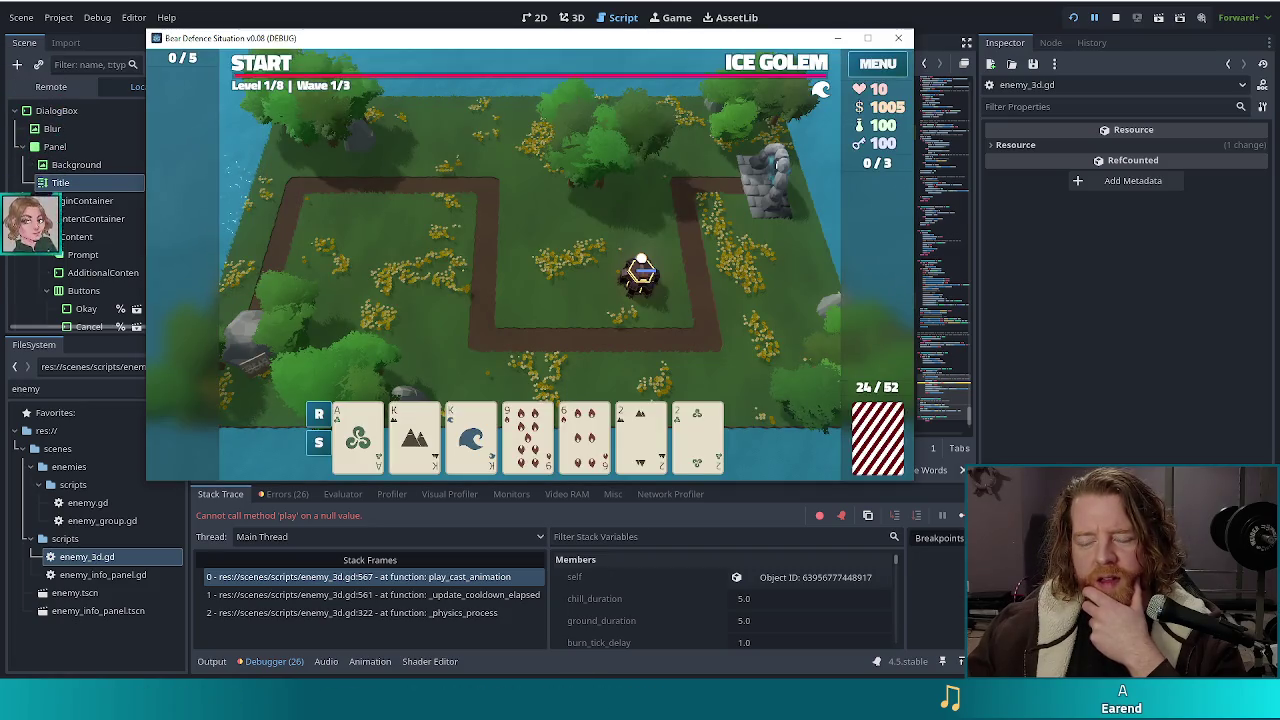
pyautogui.moveTo(540, 712)
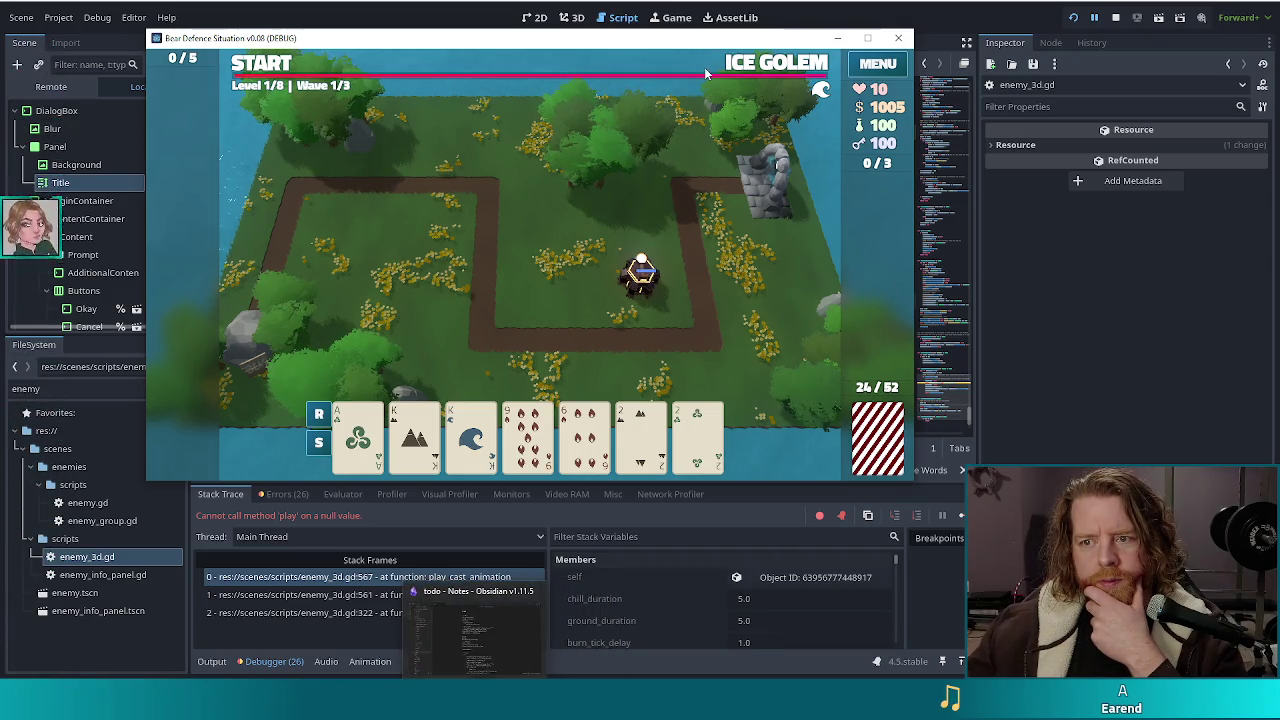
pyautogui.click(837, 38)
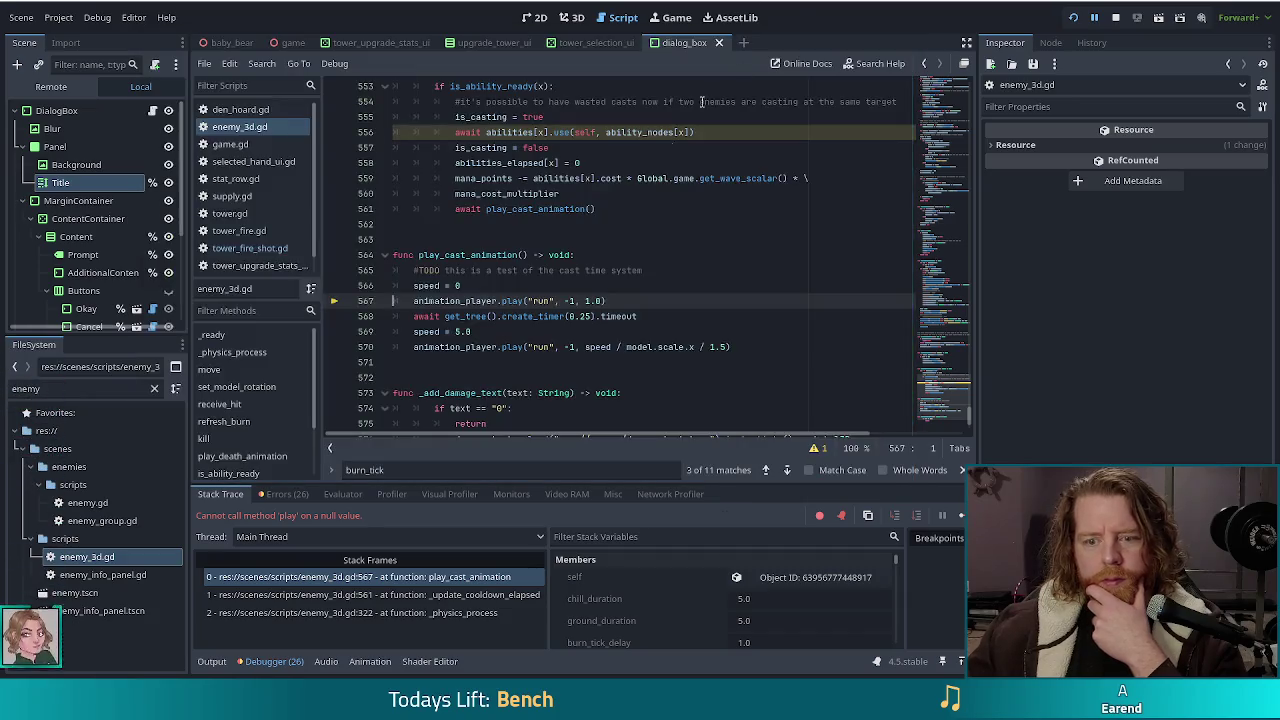
pyautogui.moveTo(625, 353)
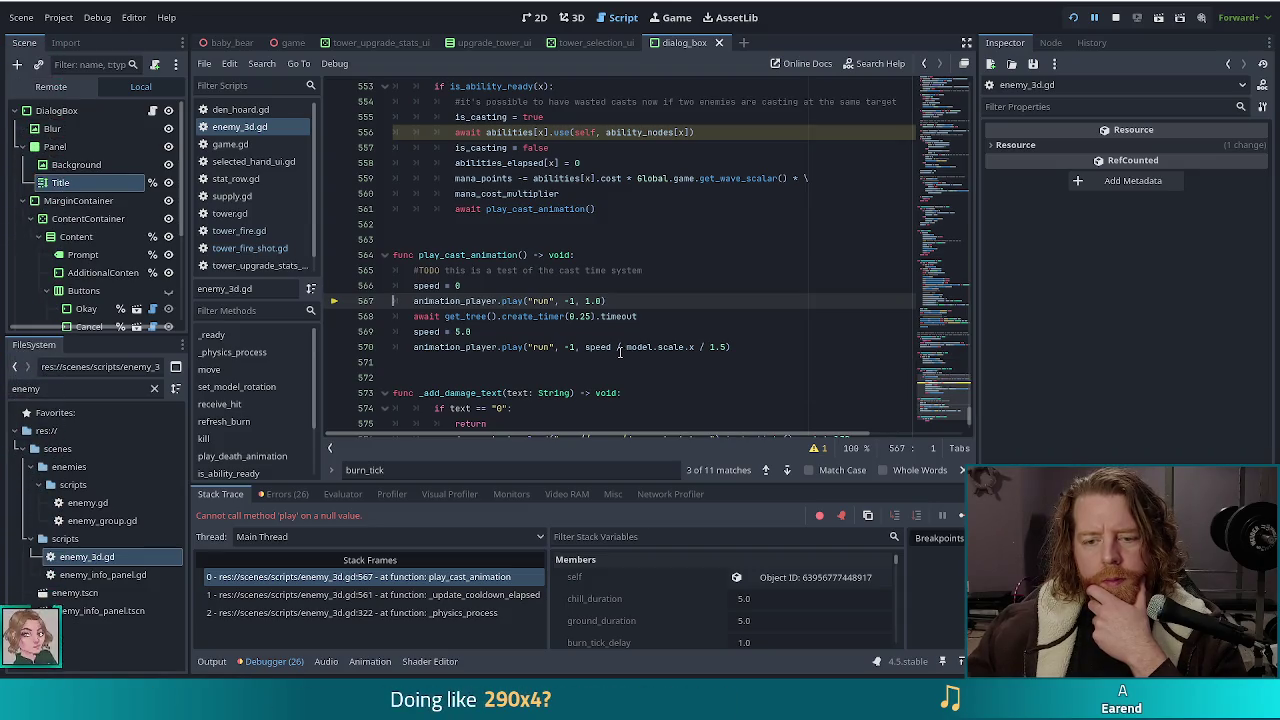
pyautogui.hotkey('alt', 'Tab')
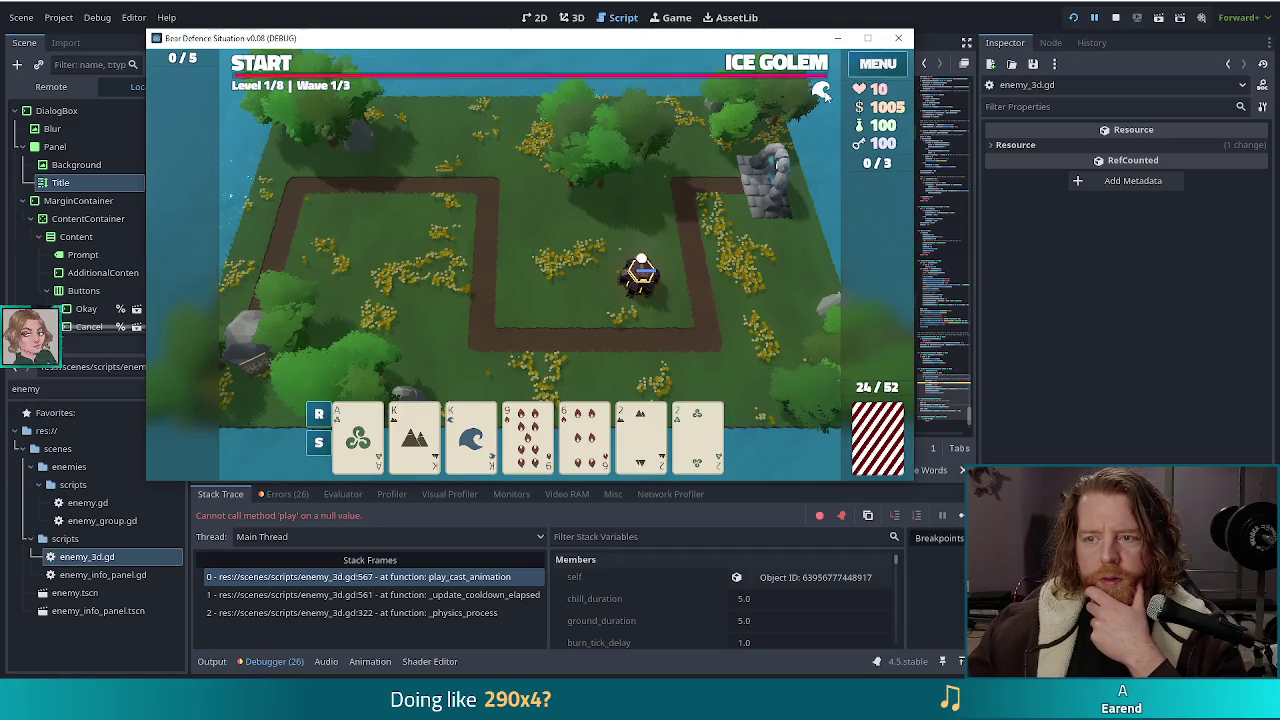
pyautogui.hotkey('alt', 'Tab')
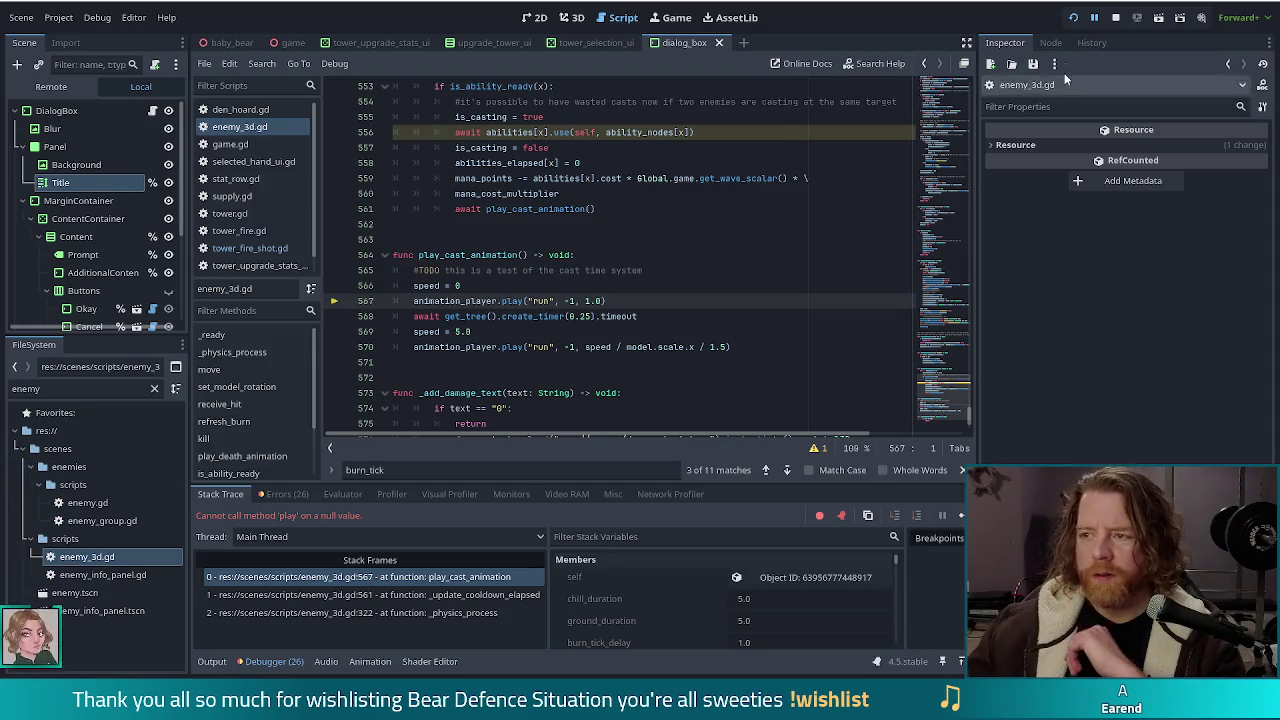
pyautogui.scroll(-1, 650, 260)
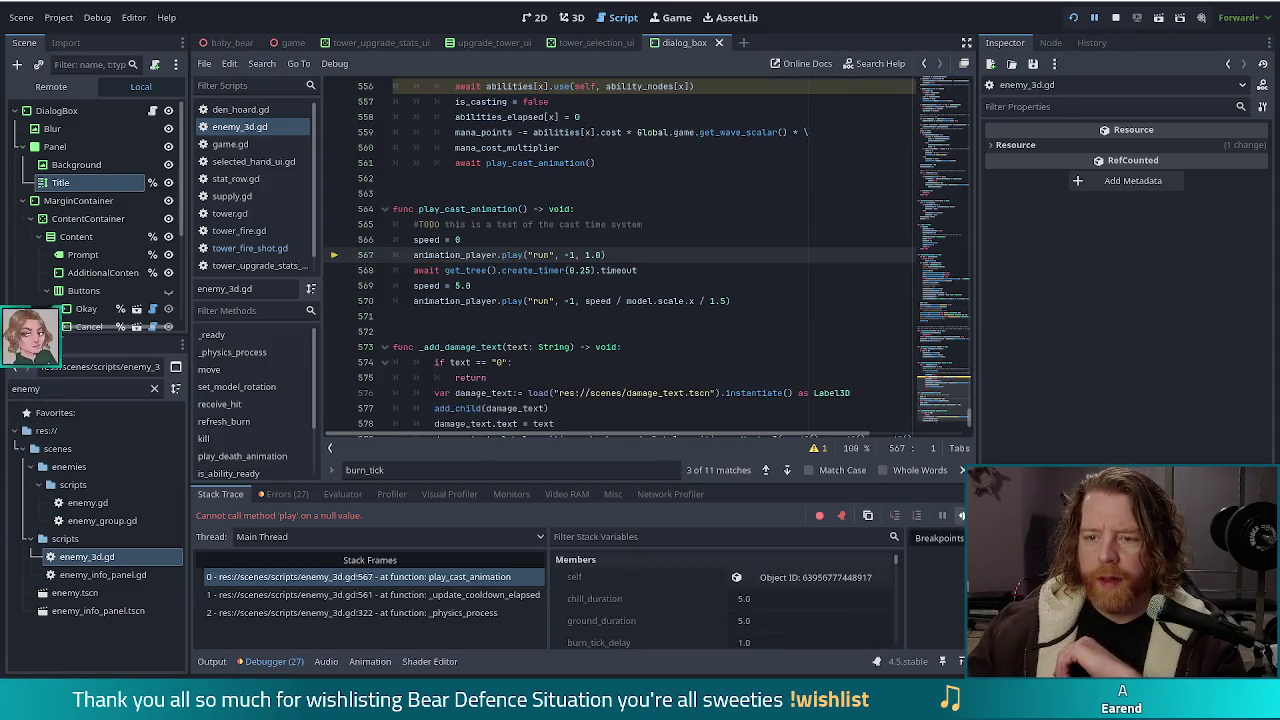
# Step: Continue past the repeated breaks several times, then stop the debug session
pyautogui.press('F12')
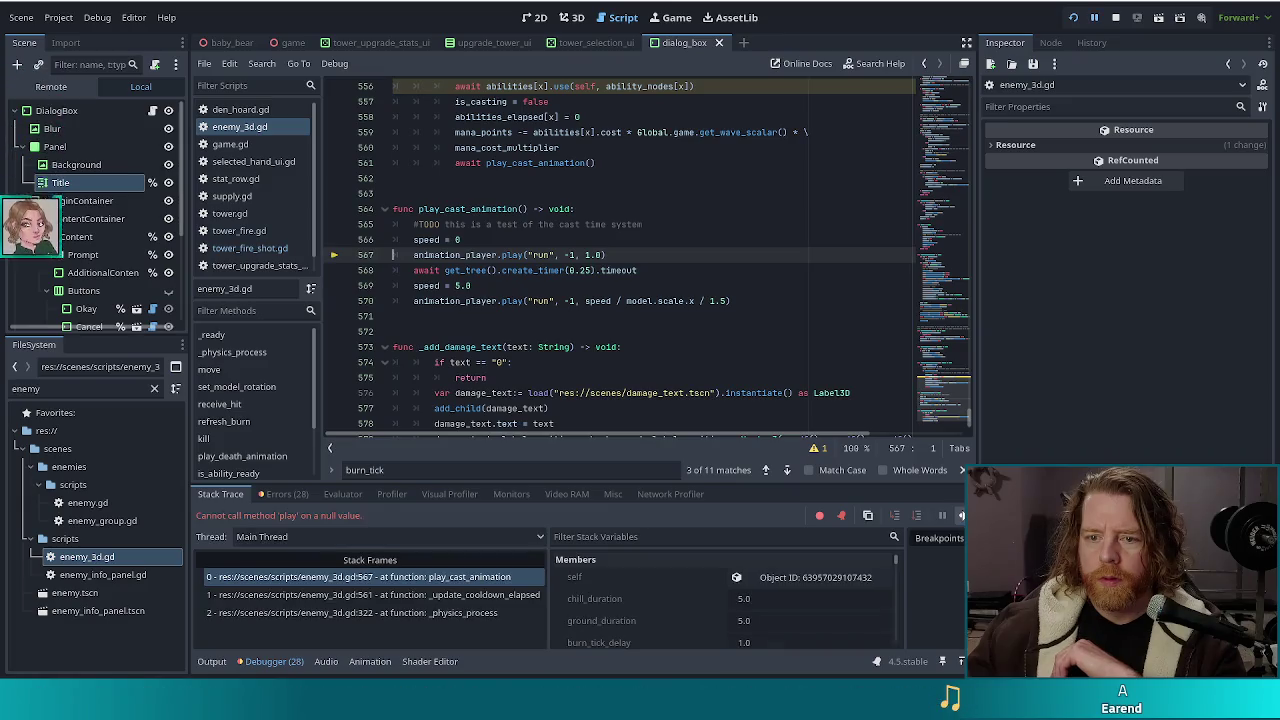
pyautogui.click(962, 517)
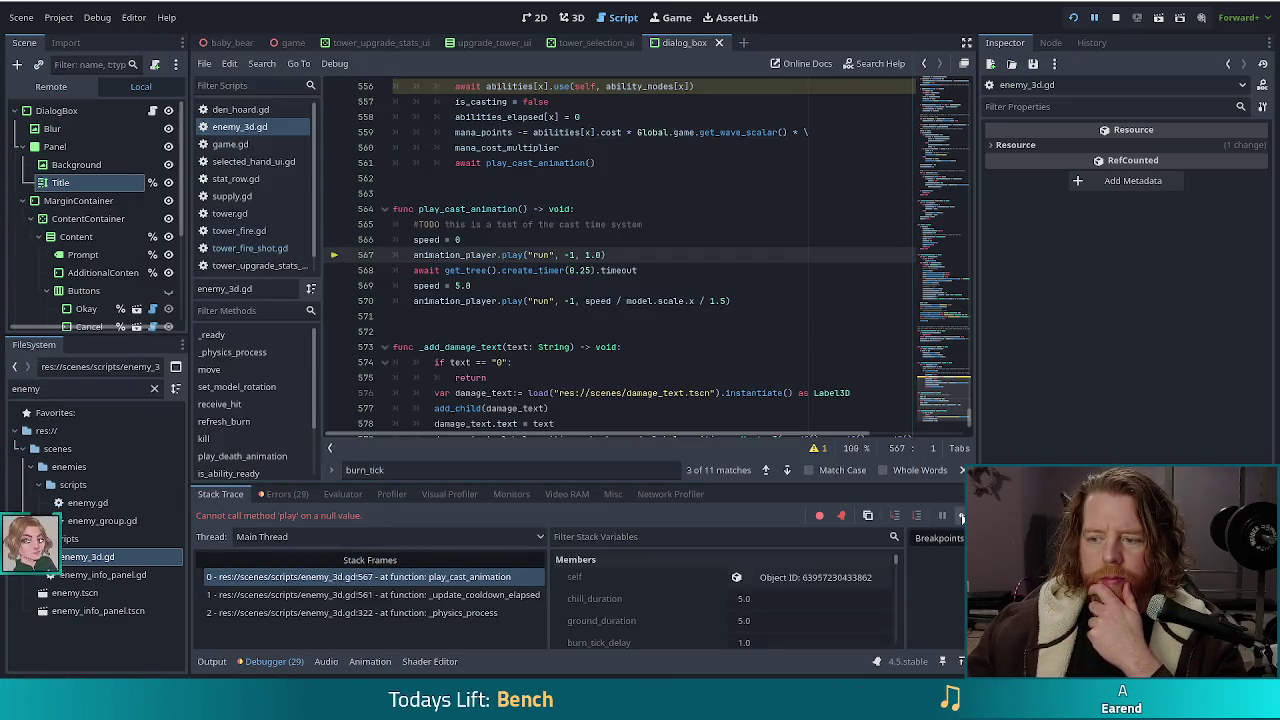
pyautogui.click(960, 517)
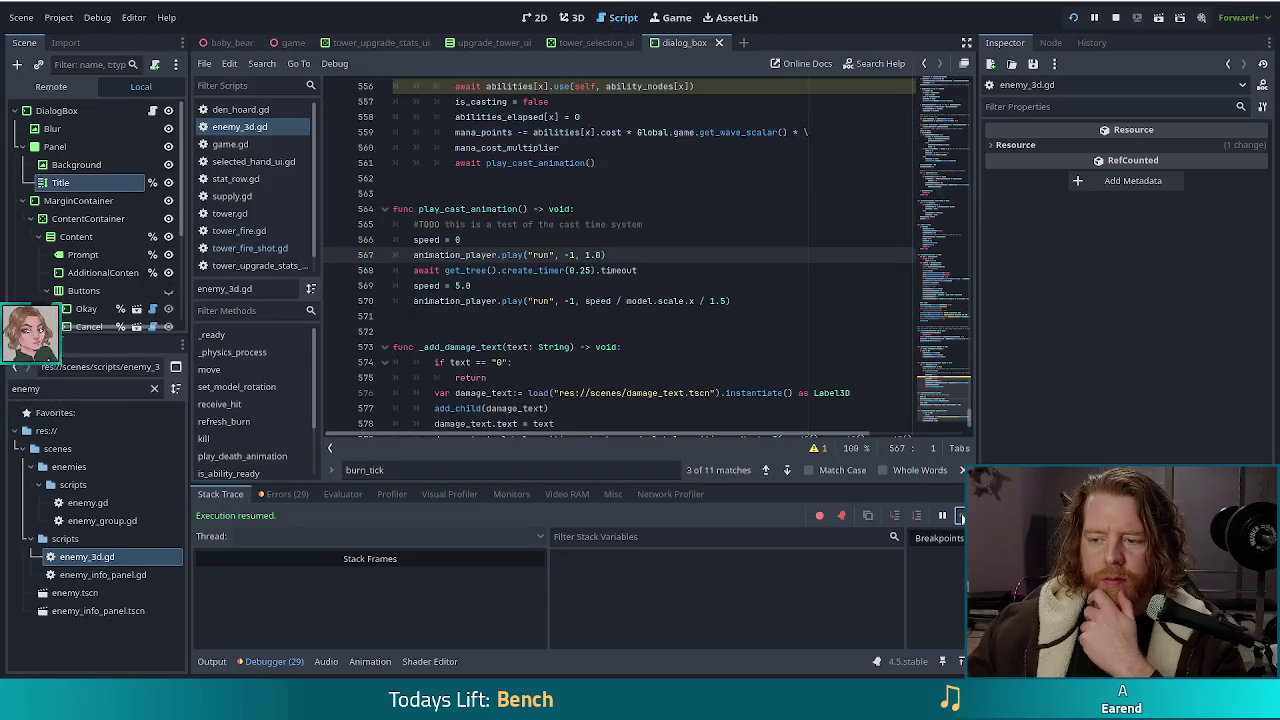
pyautogui.click(960, 516)
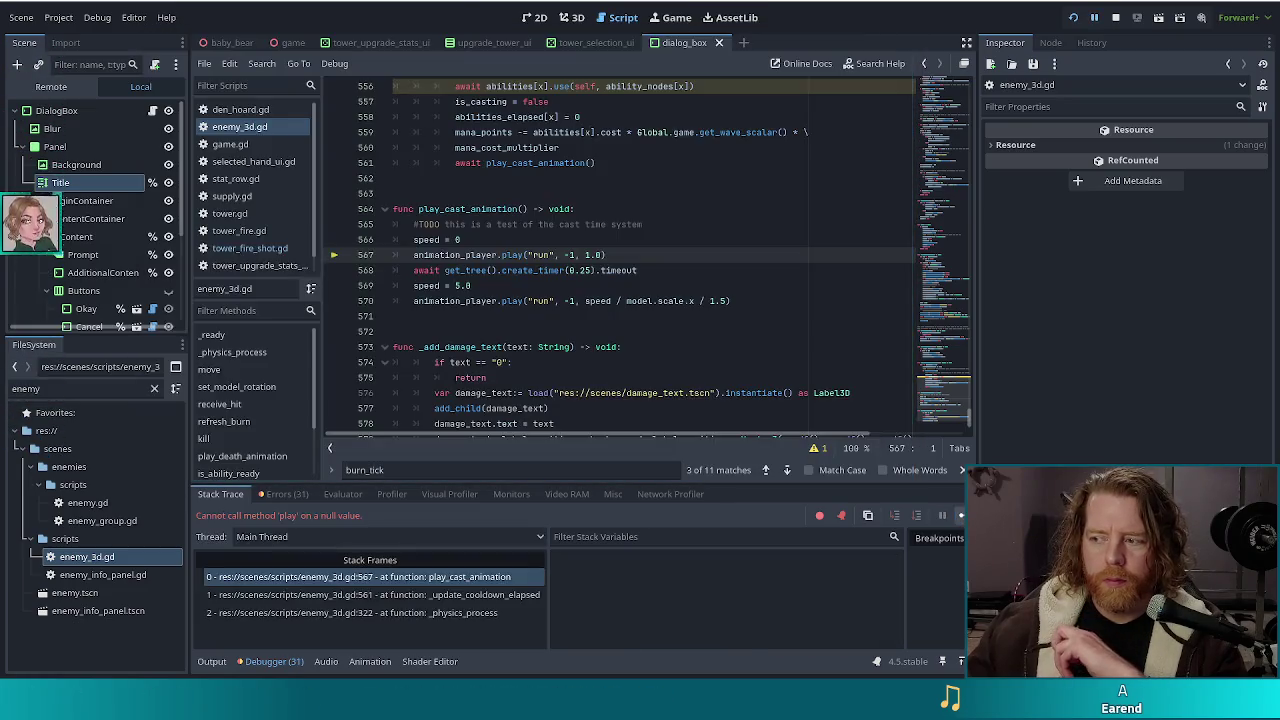
pyautogui.click(960, 516)
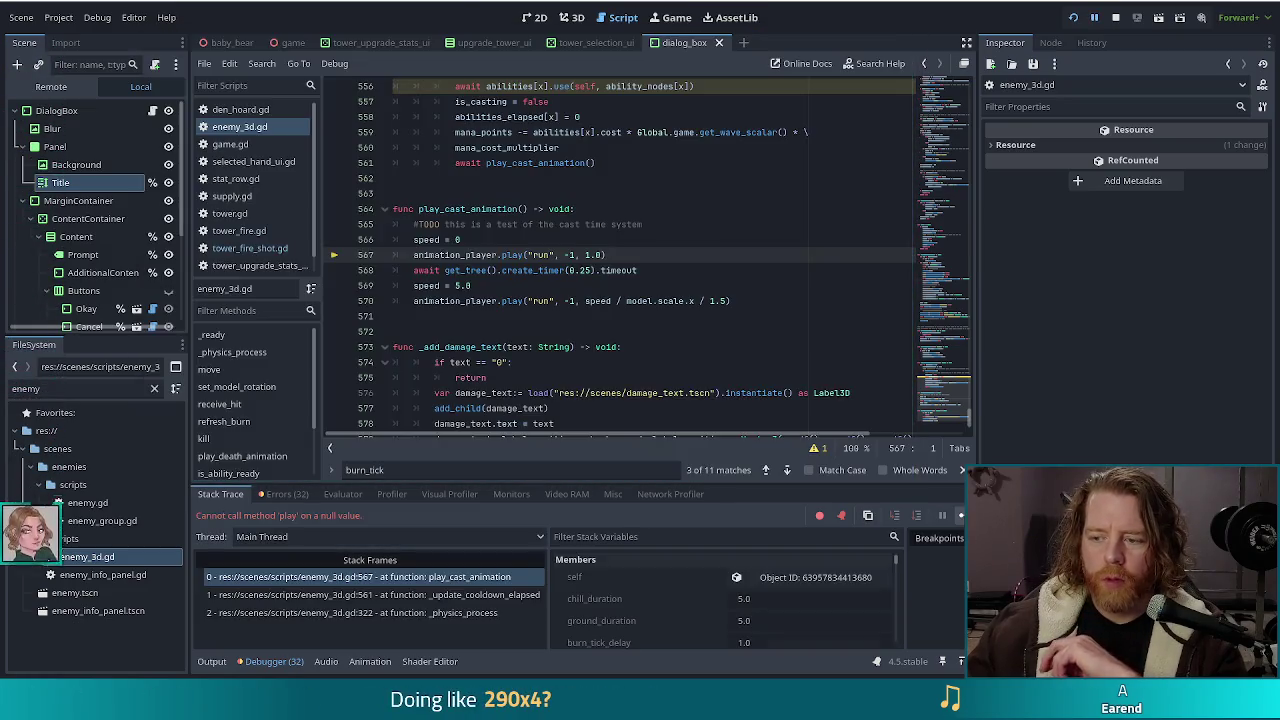
pyautogui.click(960, 516)
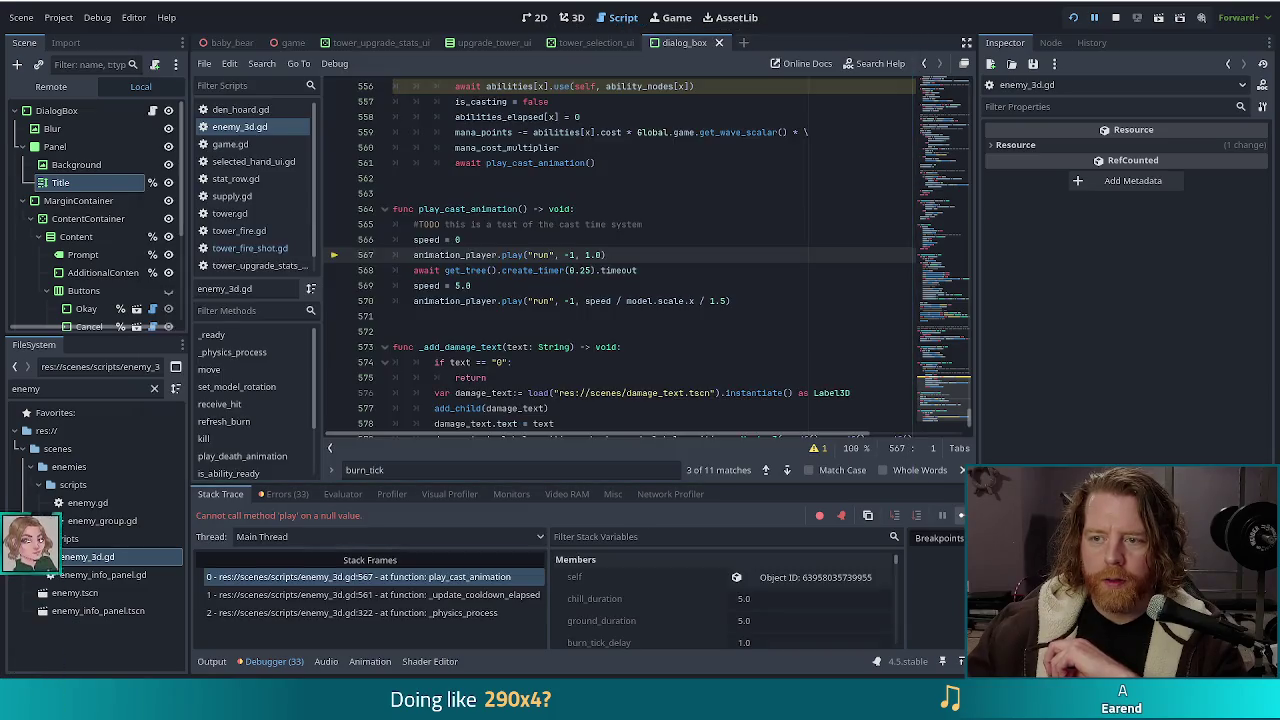
pyautogui.click(960, 516)
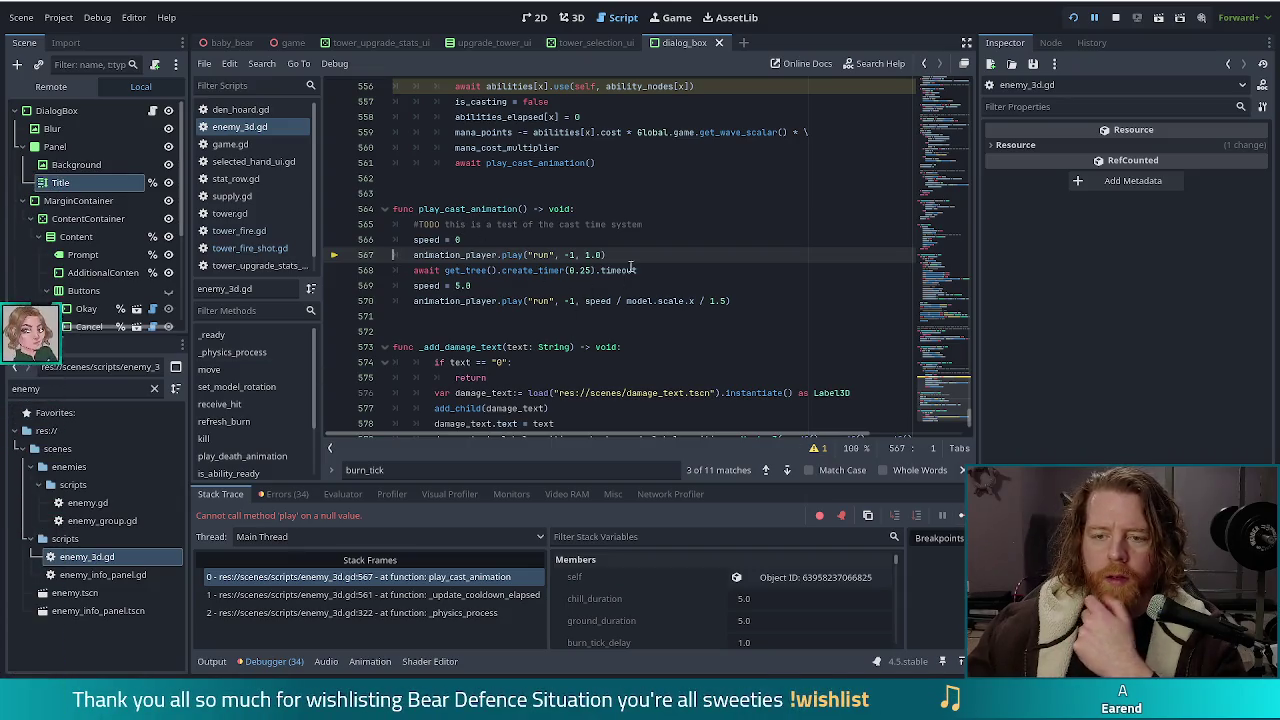
pyautogui.click(1116, 17)
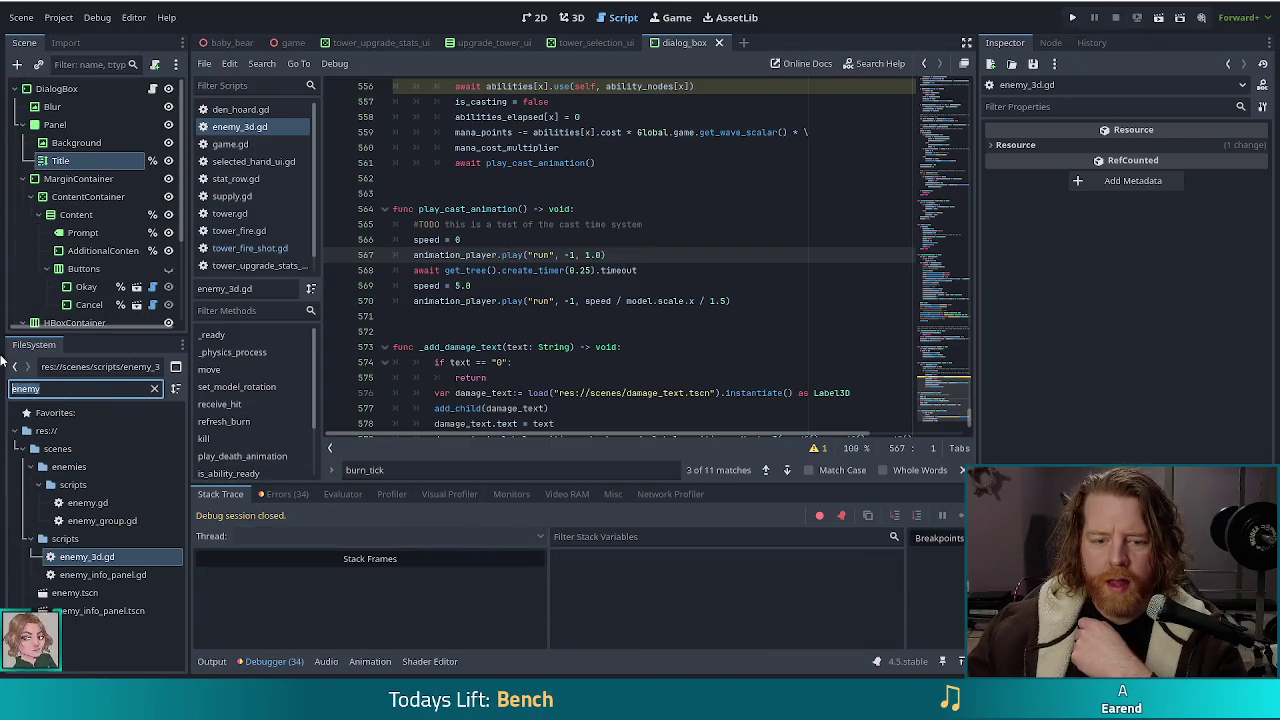
# Step: Filter the FileSystem for golem_ice and open golem_ice_normal.tres in the Inspector
pyautogui.write('ice_gole')
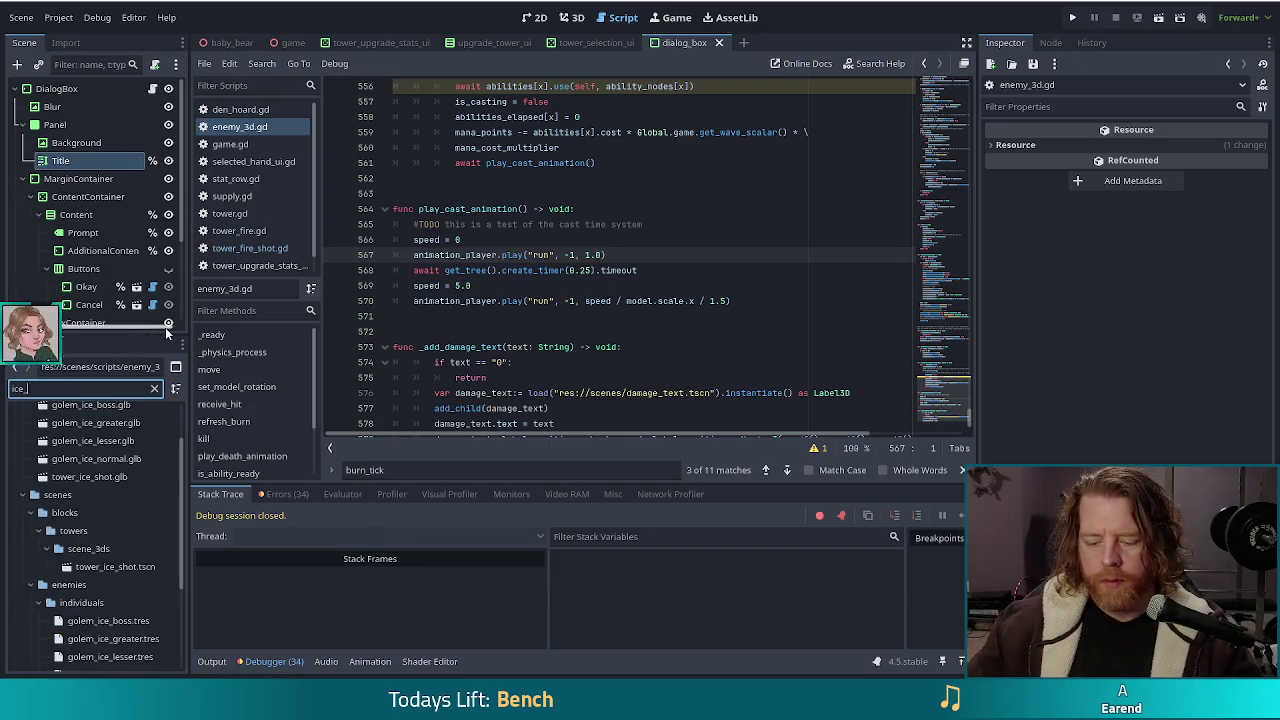
pyautogui.hotkey('ctrl', 'a')
pyautogui.press('BackSpace')
pyautogui.write('golem_ice')
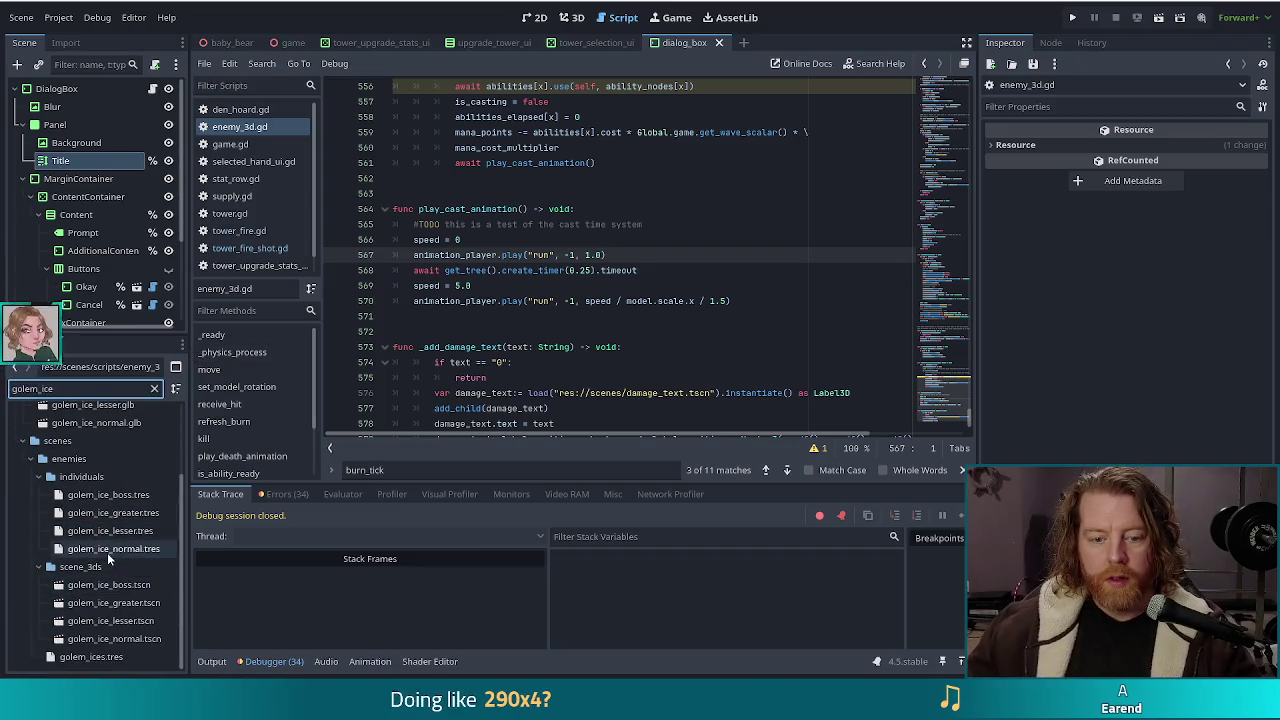
pyautogui.click(110, 551)
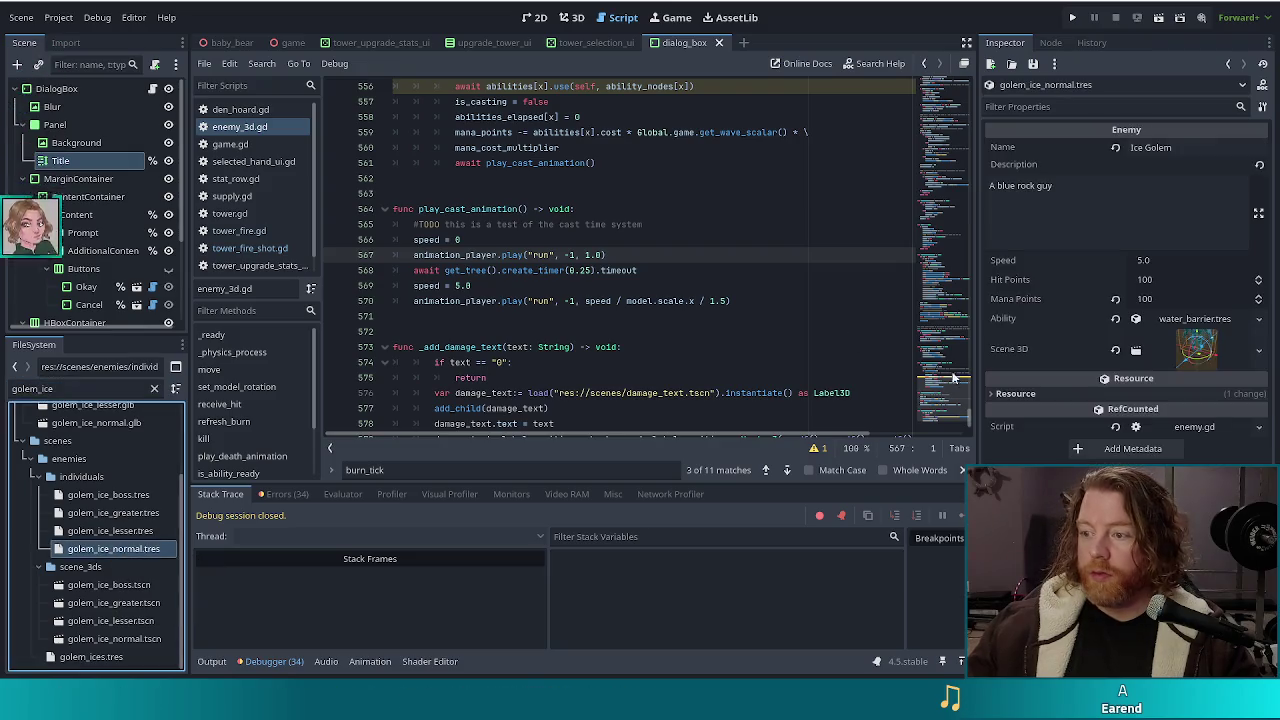
# Step: Filter for water_barrier, open water_barrier.tres to review its settings, then relaunch the game
pyautogui.doubleClick(25, 388)
pyautogui.write('war')
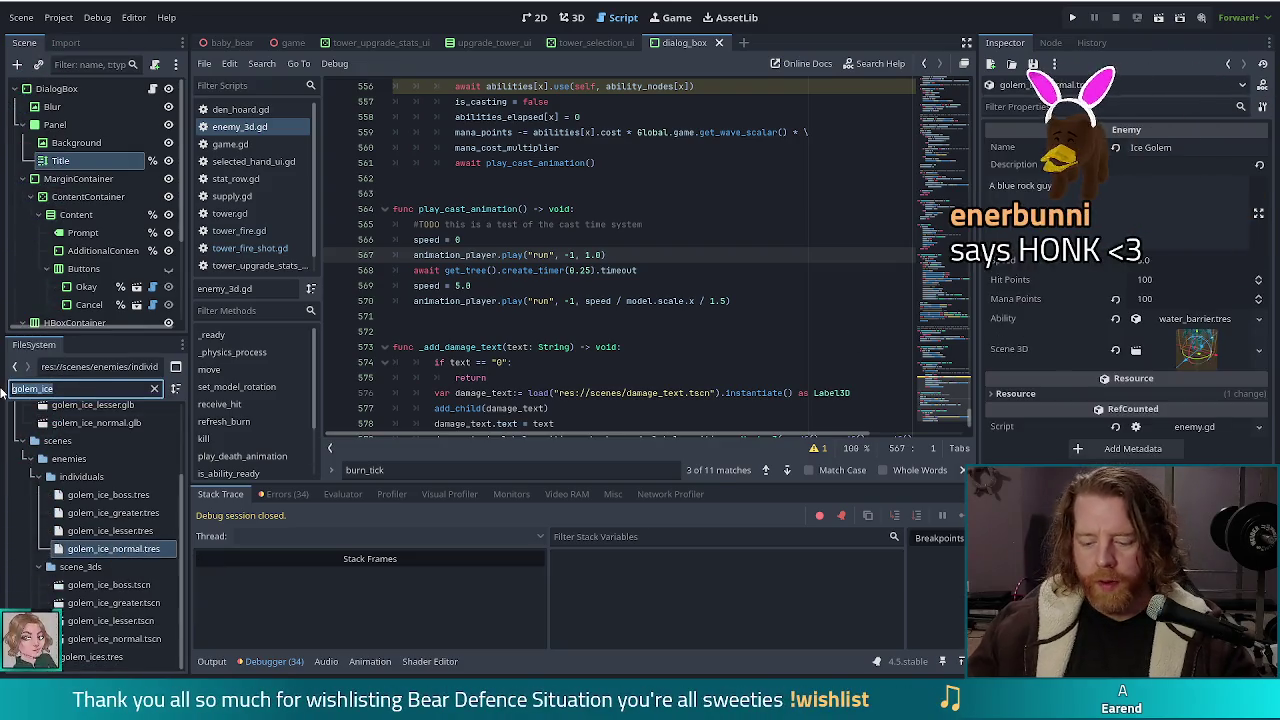
pyautogui.press('BackSpace')
pyautogui.write('ter_barr')
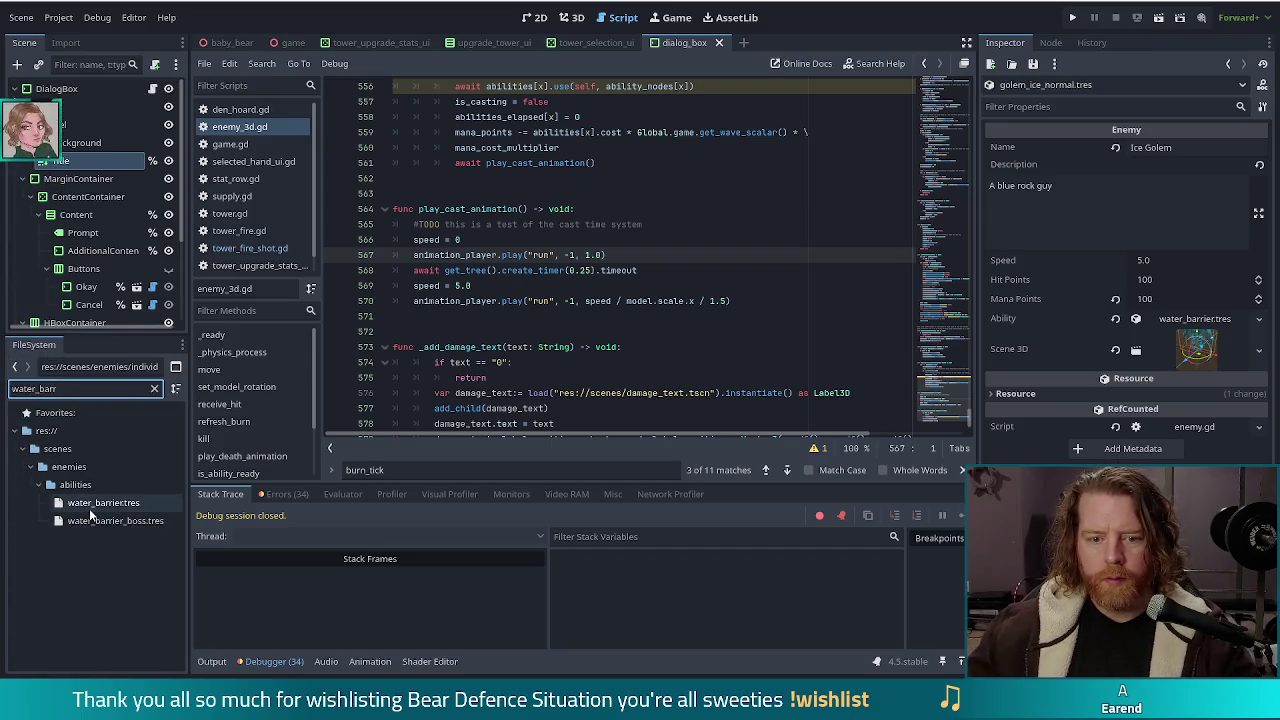
pyautogui.click(92, 503)
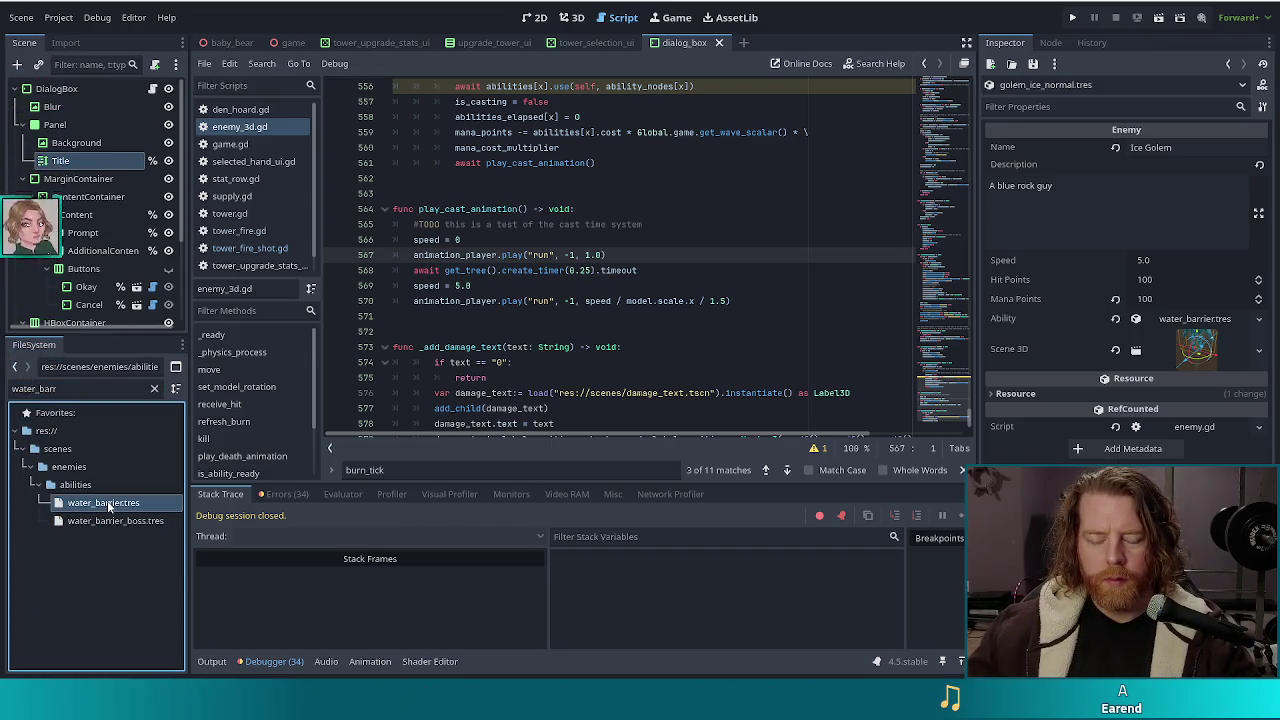
pyautogui.doubleClick(100, 503)
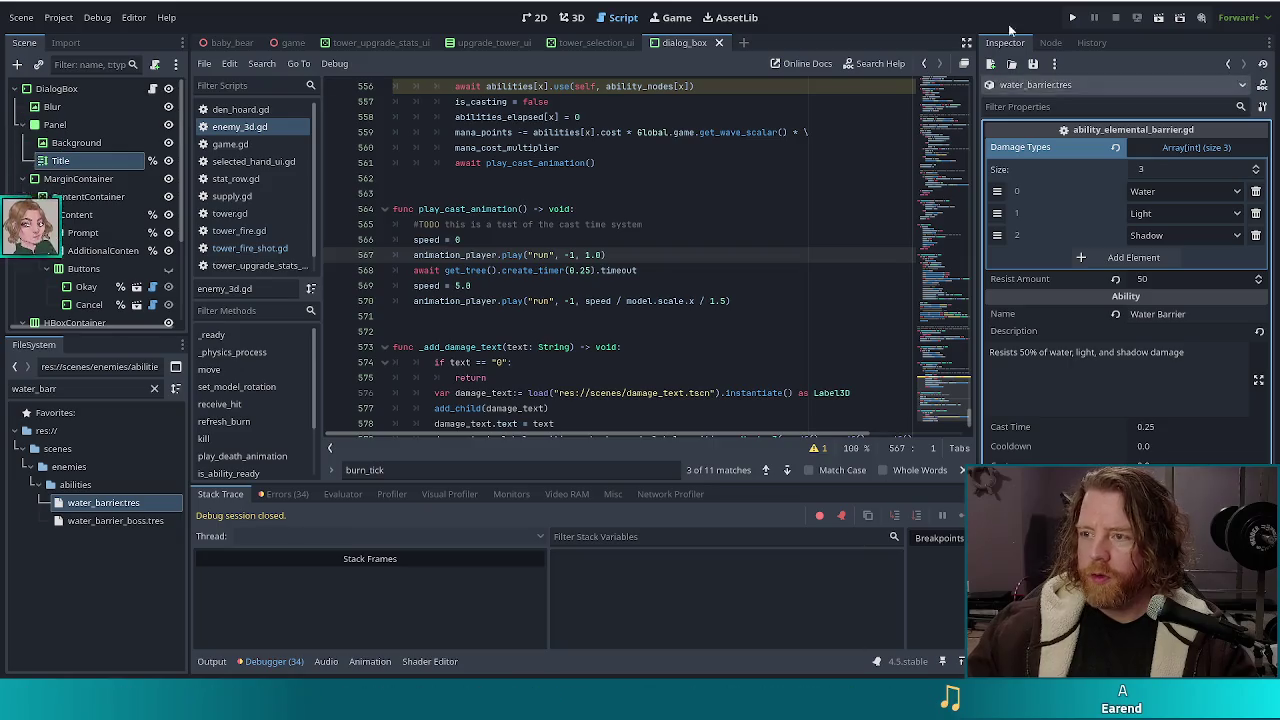
pyautogui.click(1072, 18)
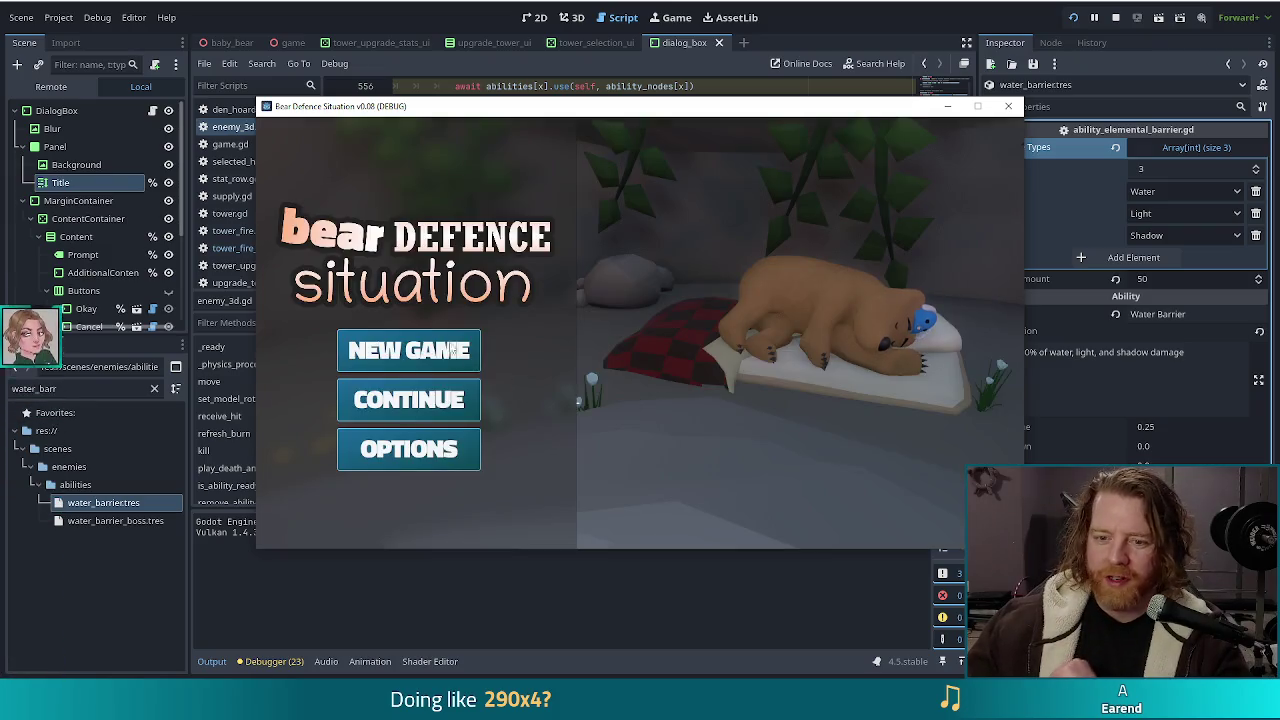
# Step: Start the first level, run test_kit for resources, and start then pause the first wave
pyautogui.click(408, 350)
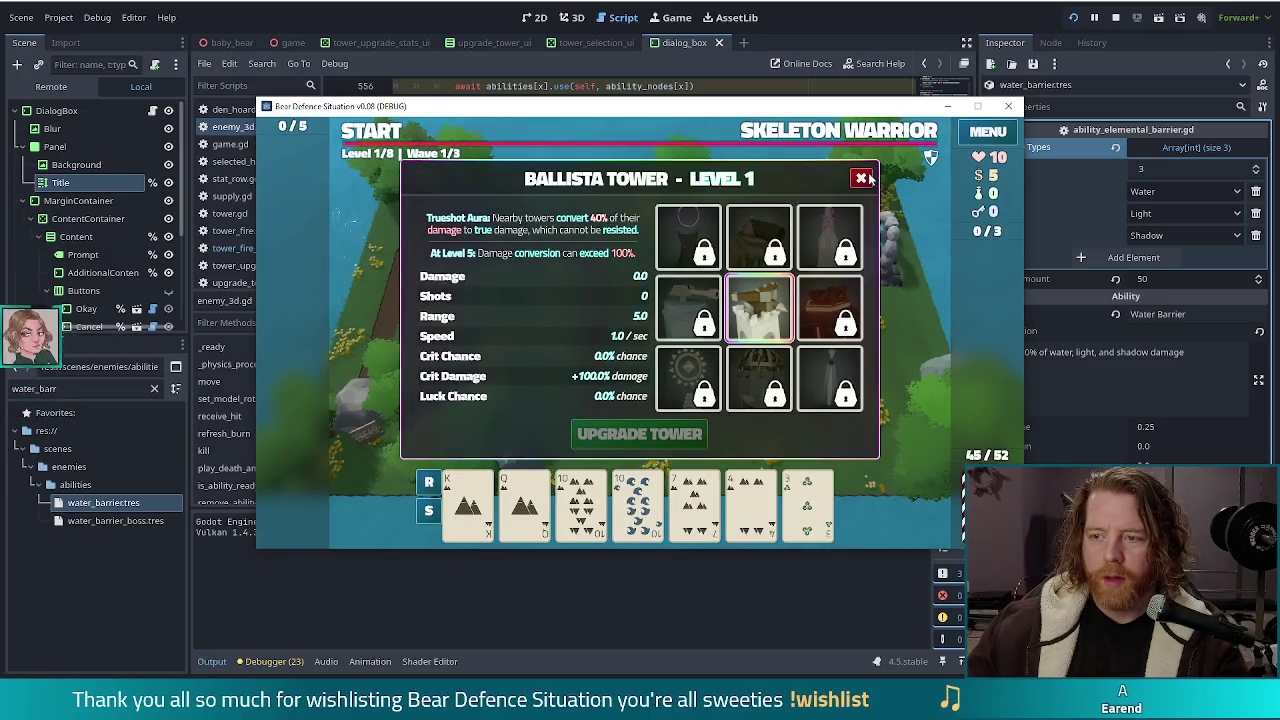
pyautogui.click(860, 178)
pyautogui.press('`')
pyautogui.write('test_kit')
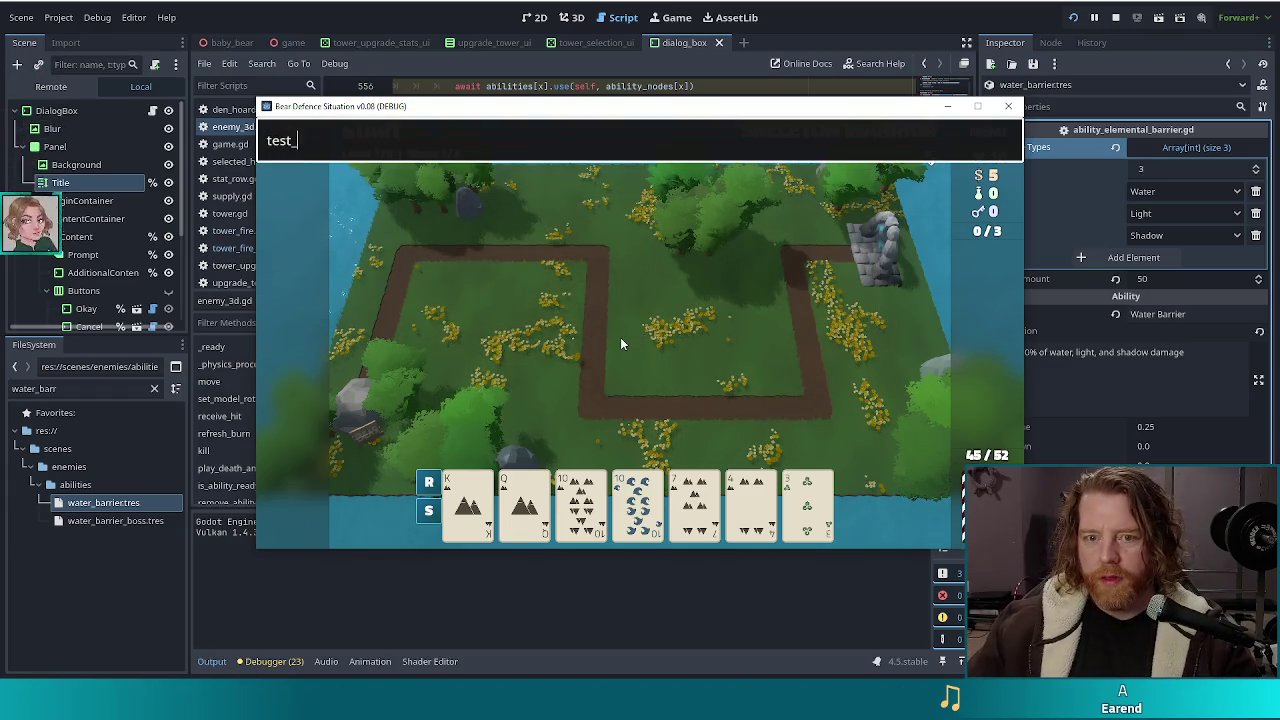
pyautogui.press('Return')
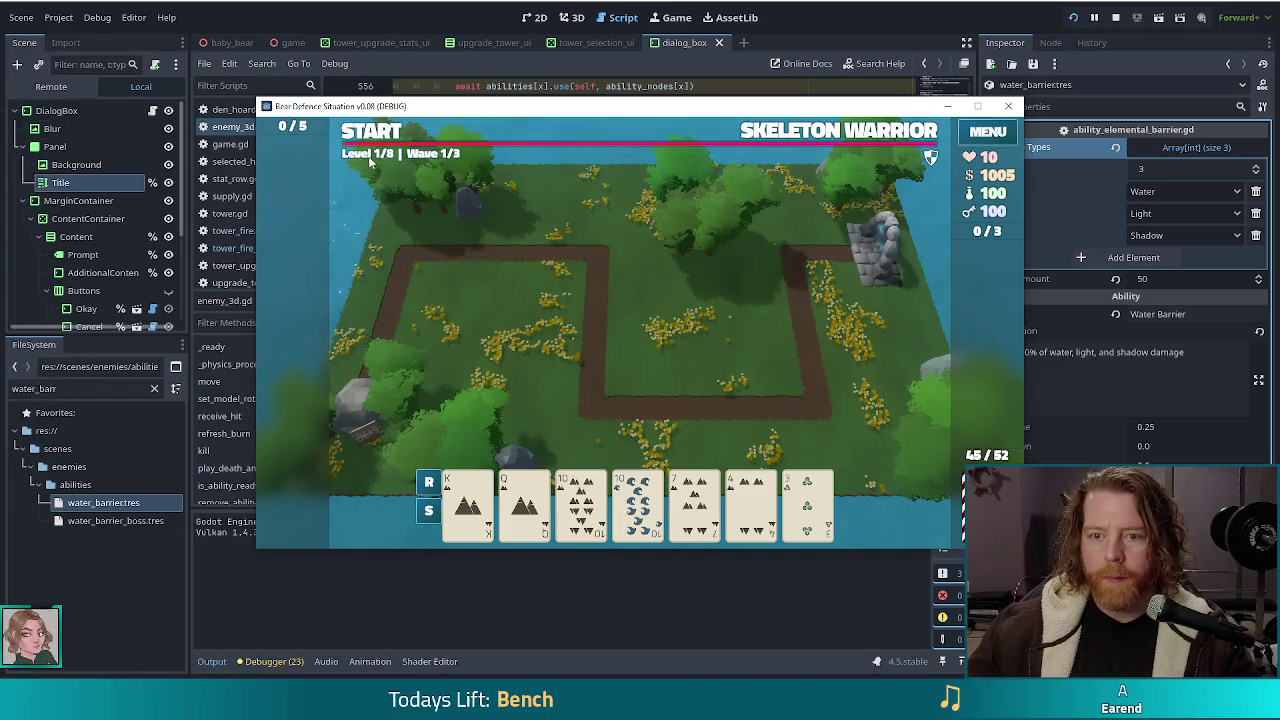
pyautogui.click(381, 133)
pyautogui.click(381, 133)
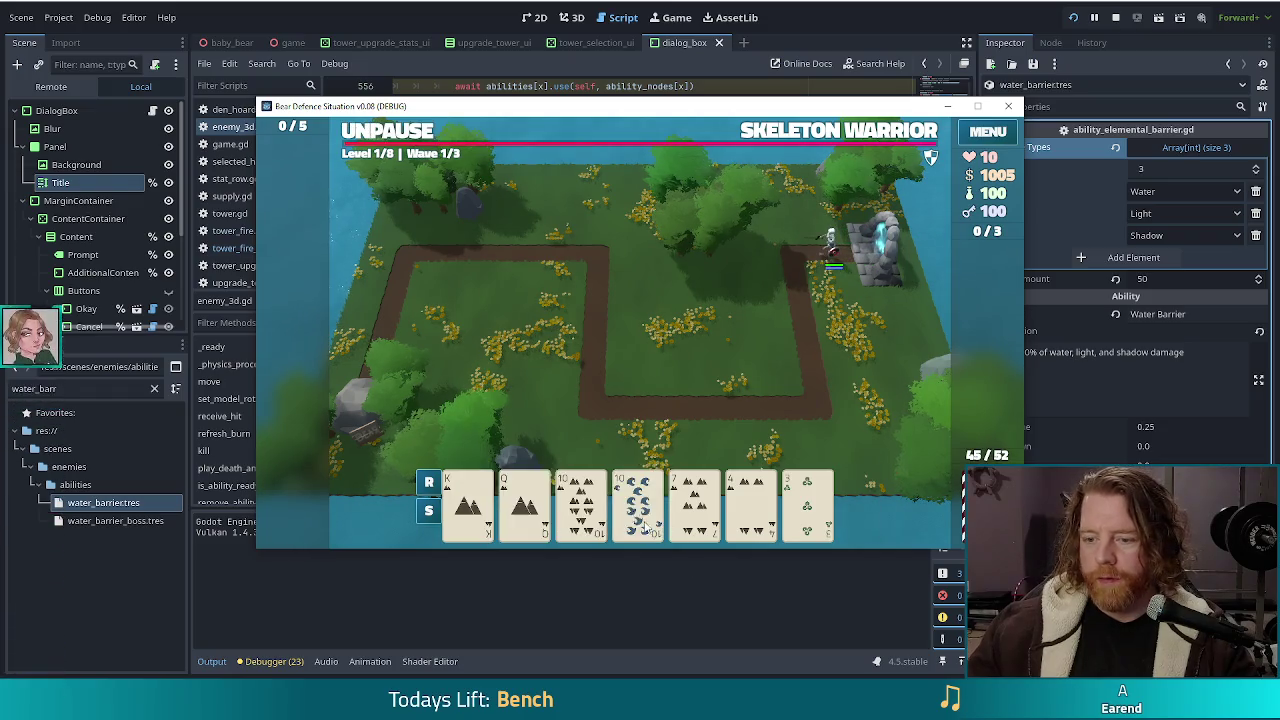
# Step: Discard hands three times until a fire card appears
pyautogui.click(596, 512)
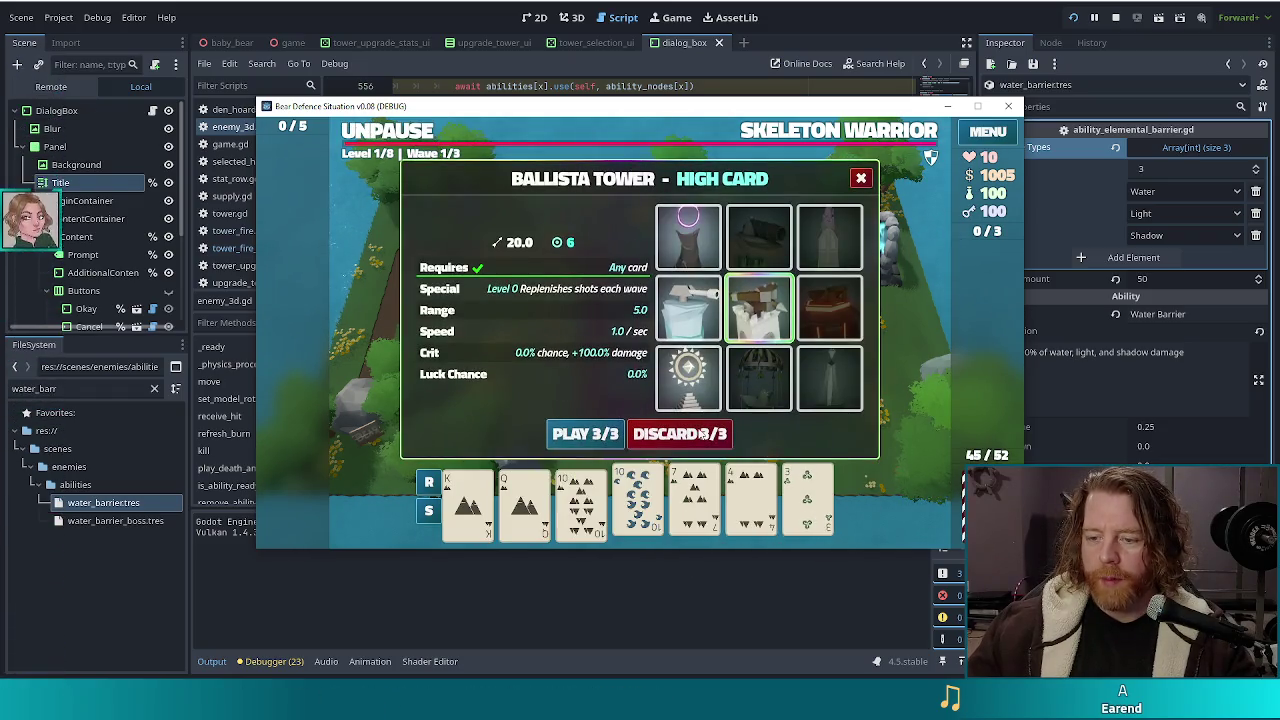
pyautogui.click(703, 440)
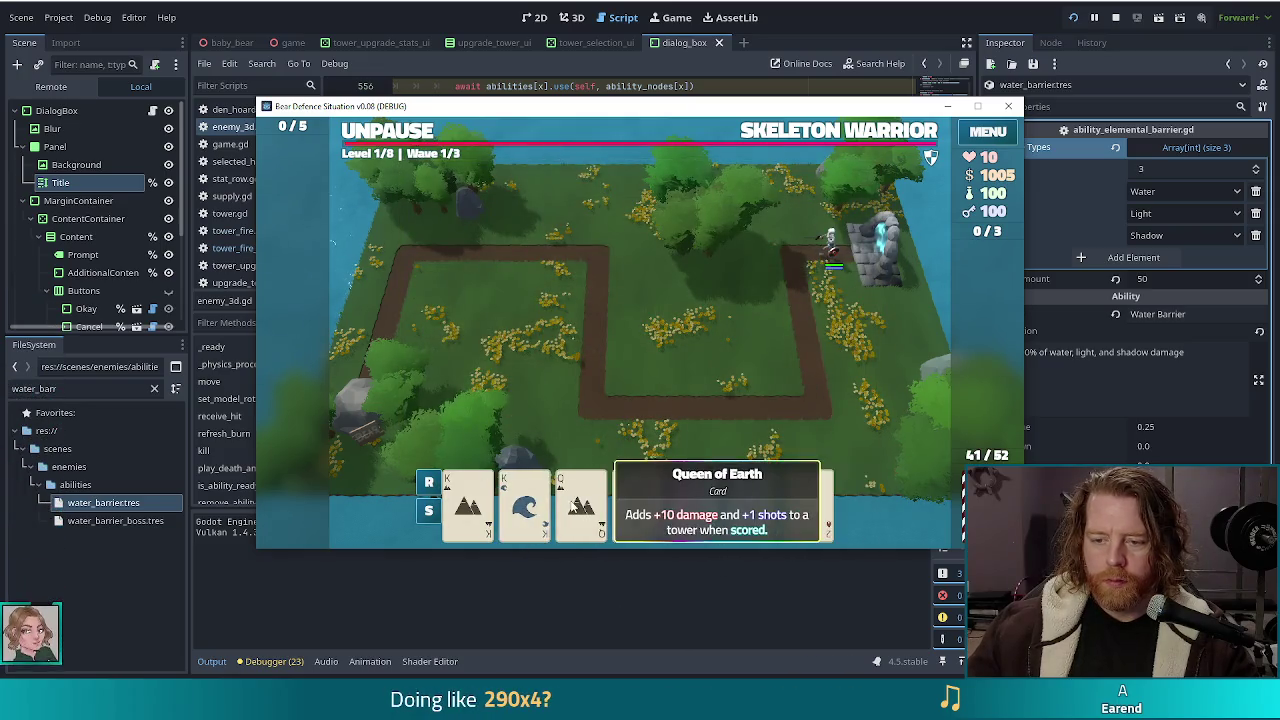
pyautogui.click(730, 518)
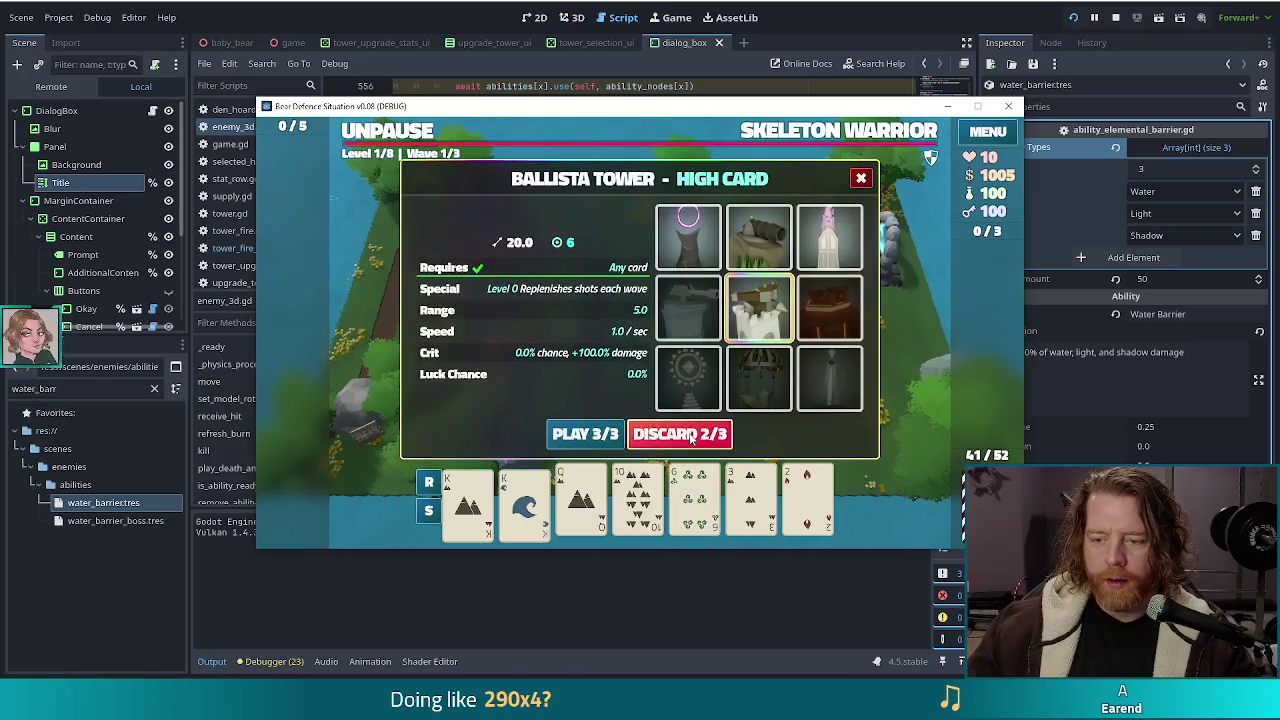
pyautogui.click(680, 434)
pyautogui.click(580, 500)
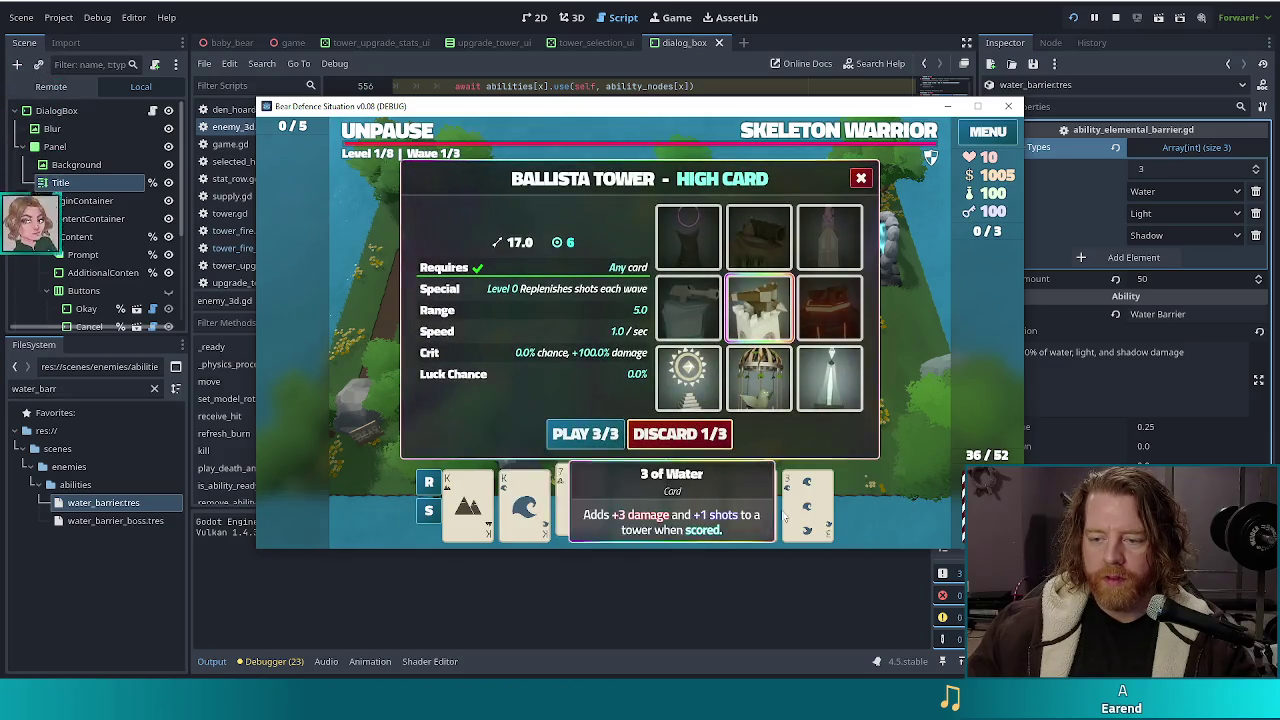
pyautogui.click(760, 500)
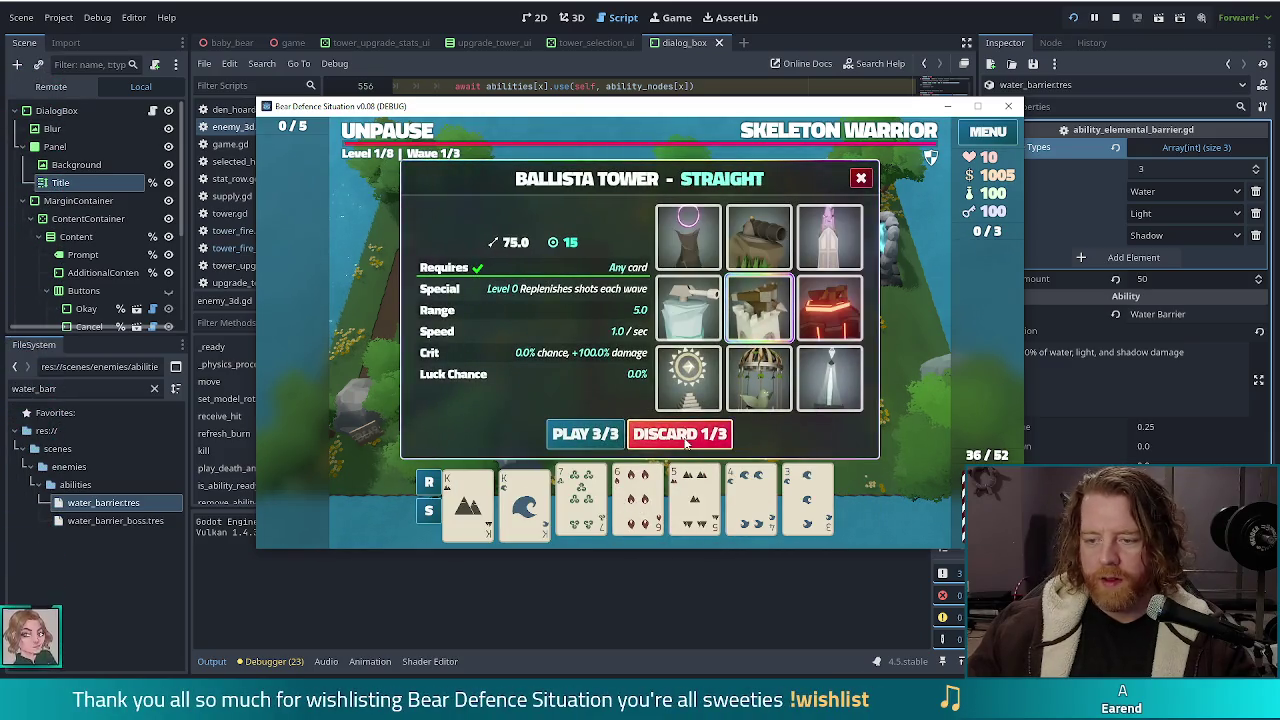
pyautogui.click(686, 436)
# Step: Play the fire card as a tower inside the path loop and unpause the wave
pyautogui.click(525, 505)
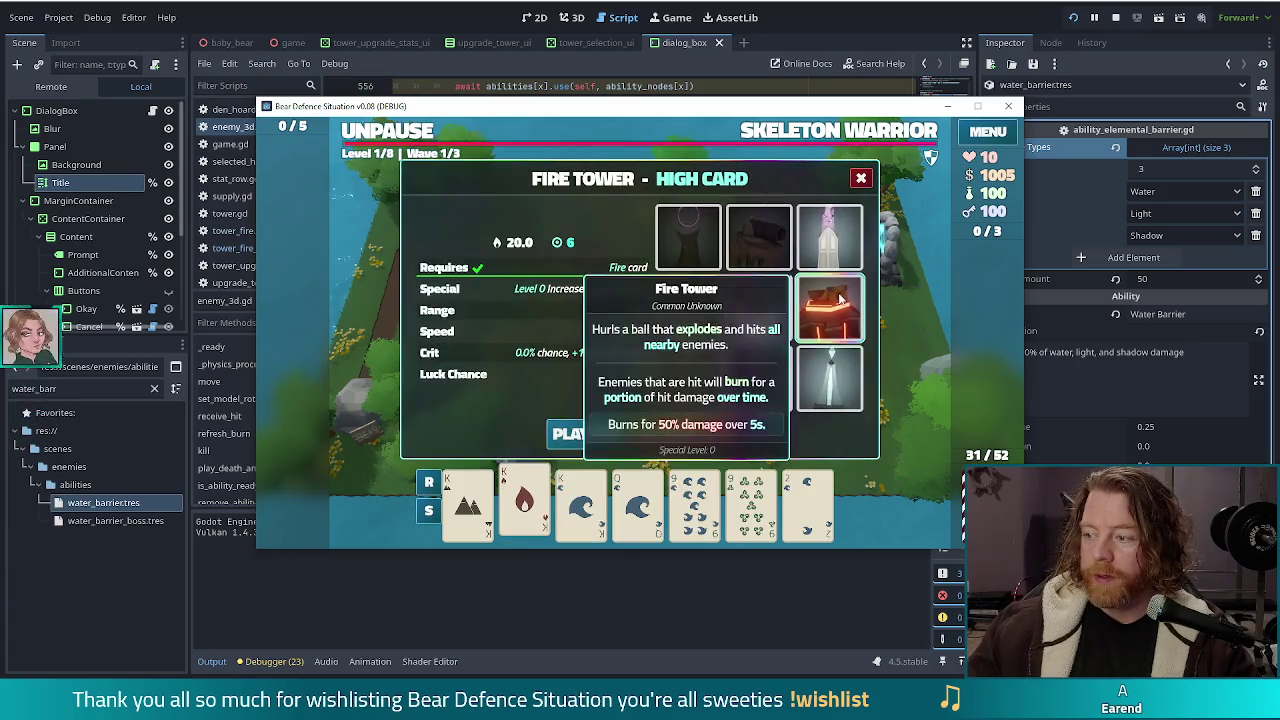
pyautogui.click(614, 432)
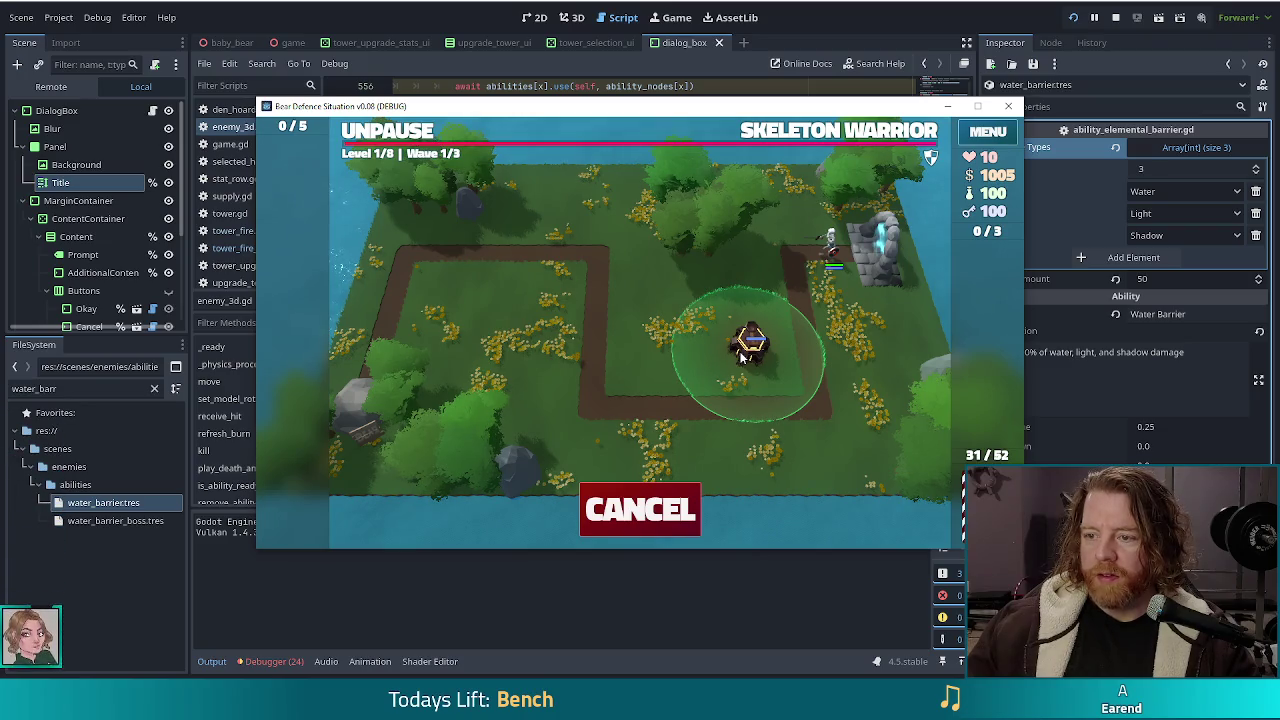
pyautogui.click(741, 355)
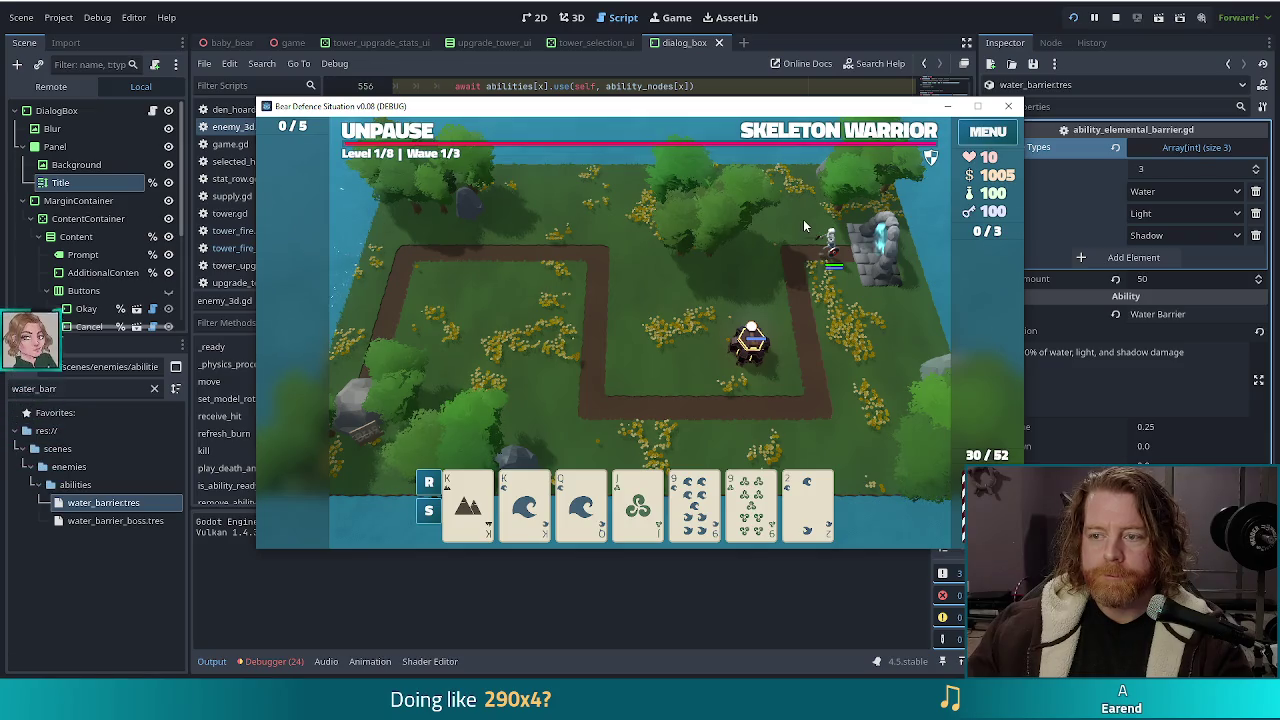
pyautogui.click(390, 132)
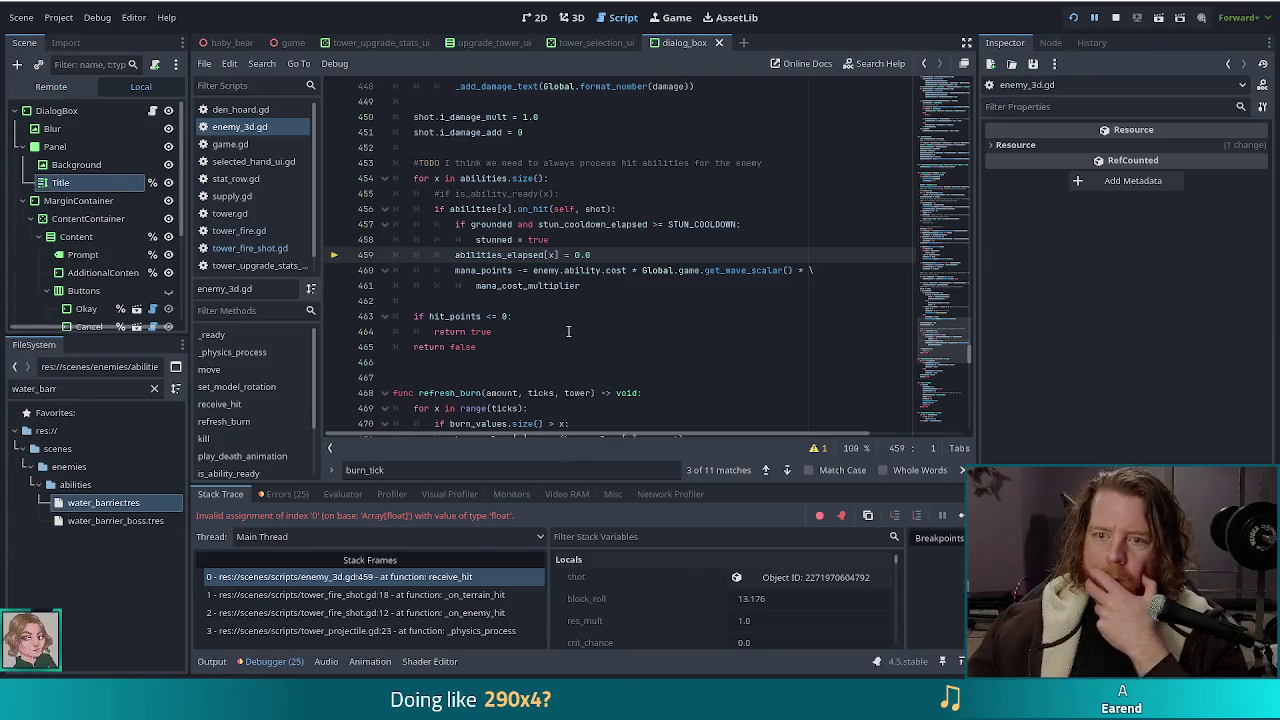
# Step: Check the line 459 error, select the printed 2.0 in Output, and stop the debug session
pyautogui.rightClick(610, 256)
pyautogui.press('Escape')
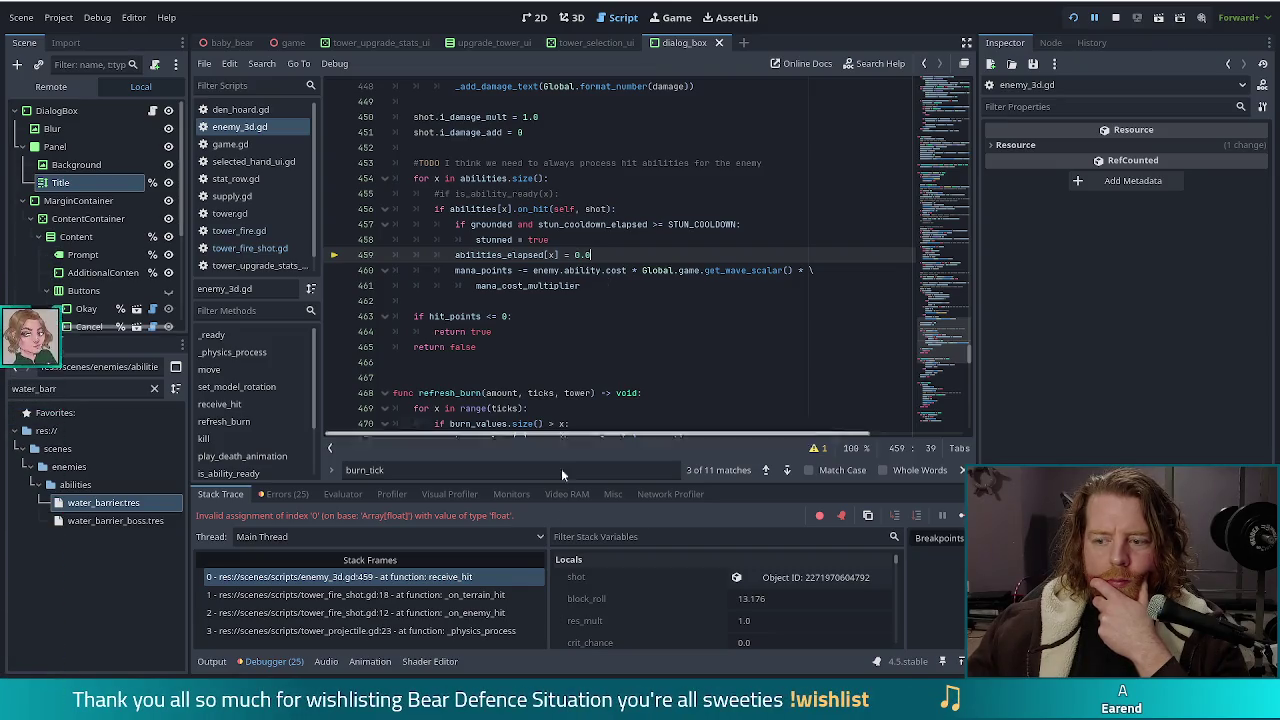
pyautogui.click(211, 661)
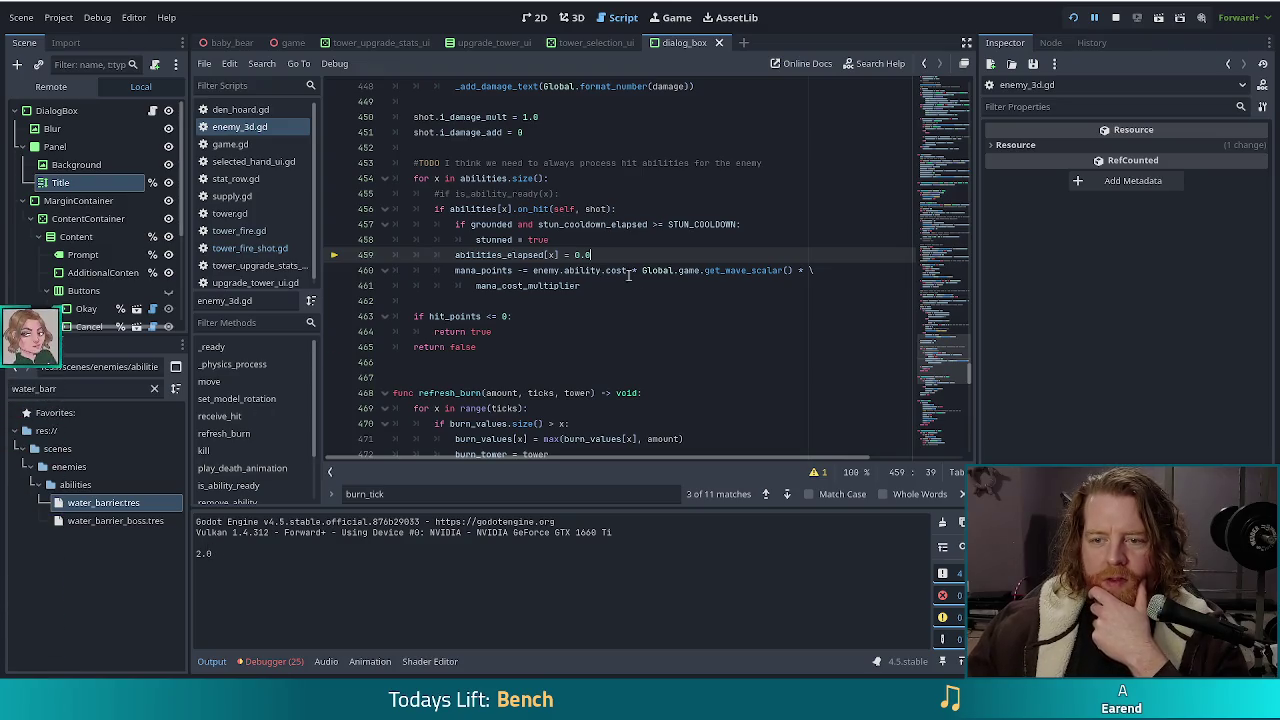
pyautogui.scroll(10, 634, 322)
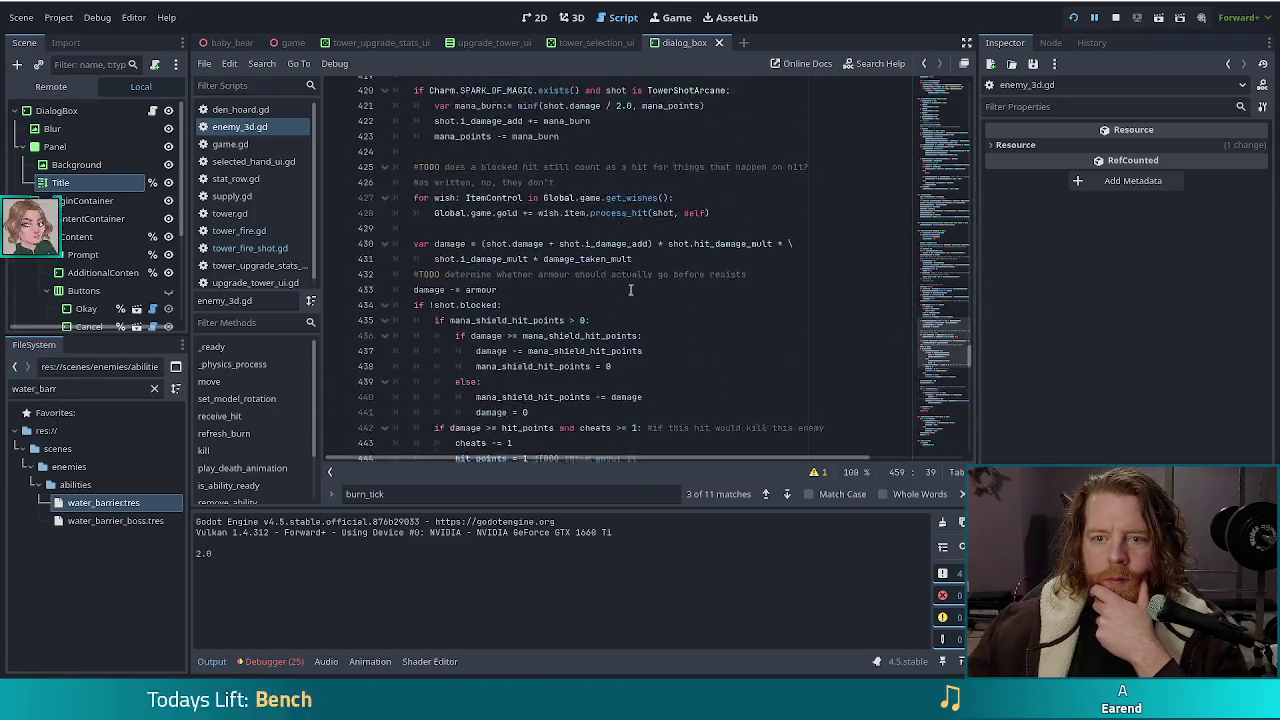
pyautogui.scroll(-13, 630, 287)
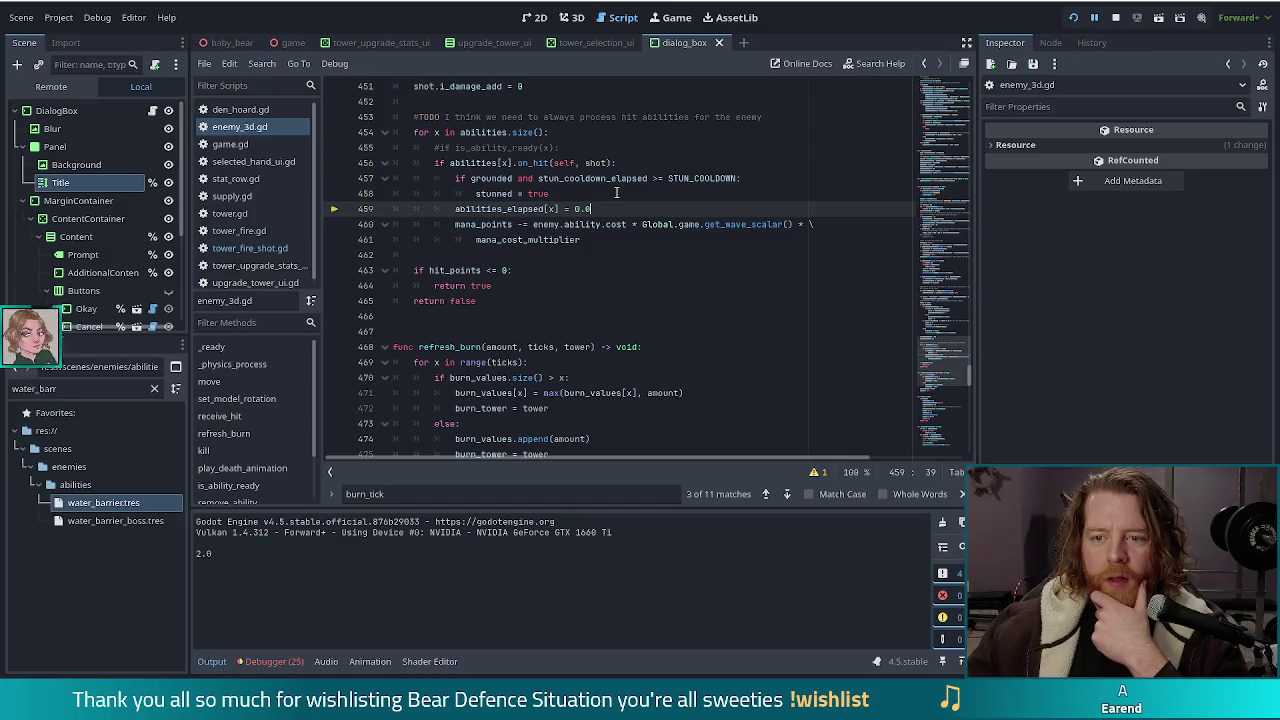
pyautogui.moveTo(225, 576); pyautogui.dragTo(197, 553)
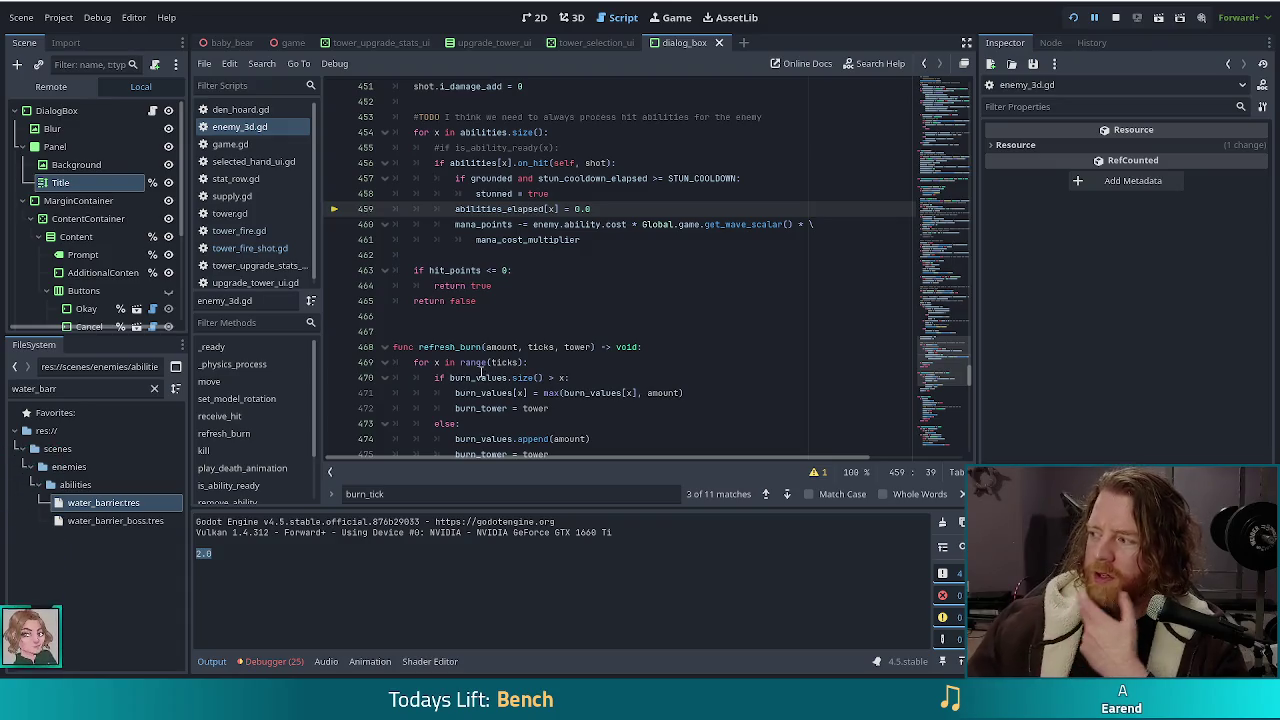
pyautogui.moveTo(476, 381)
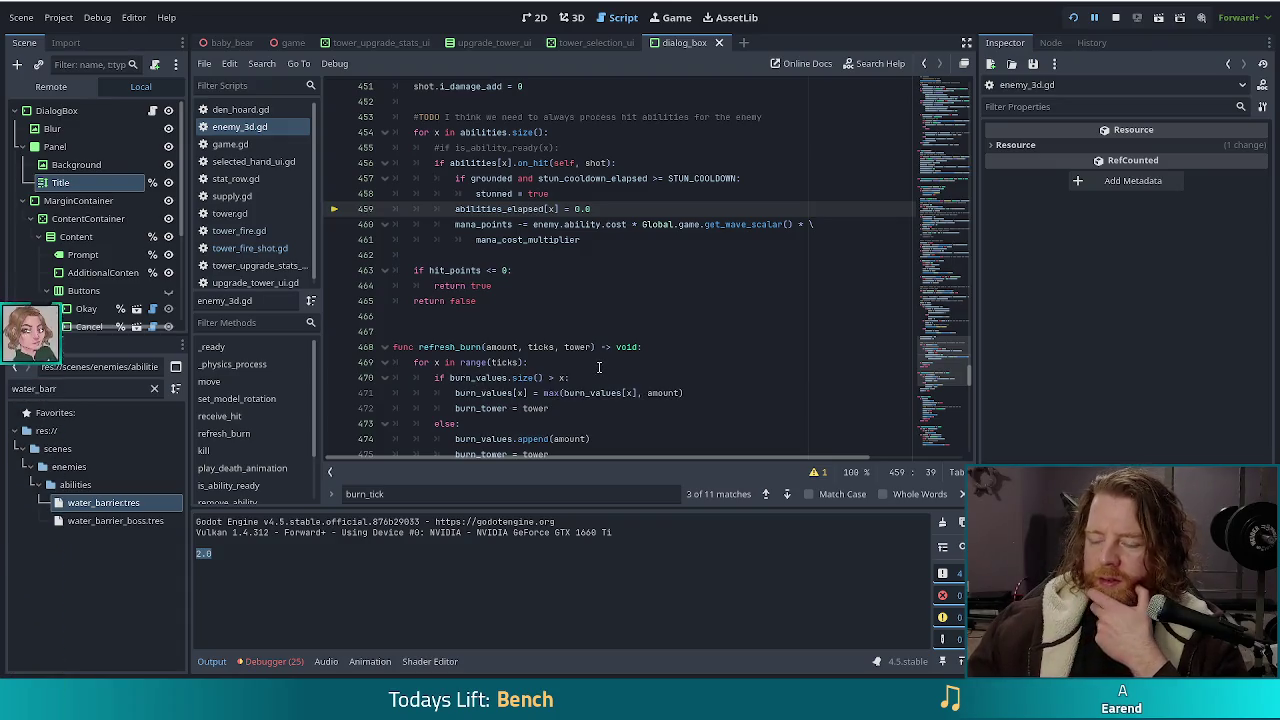
pyautogui.click(1116, 17)
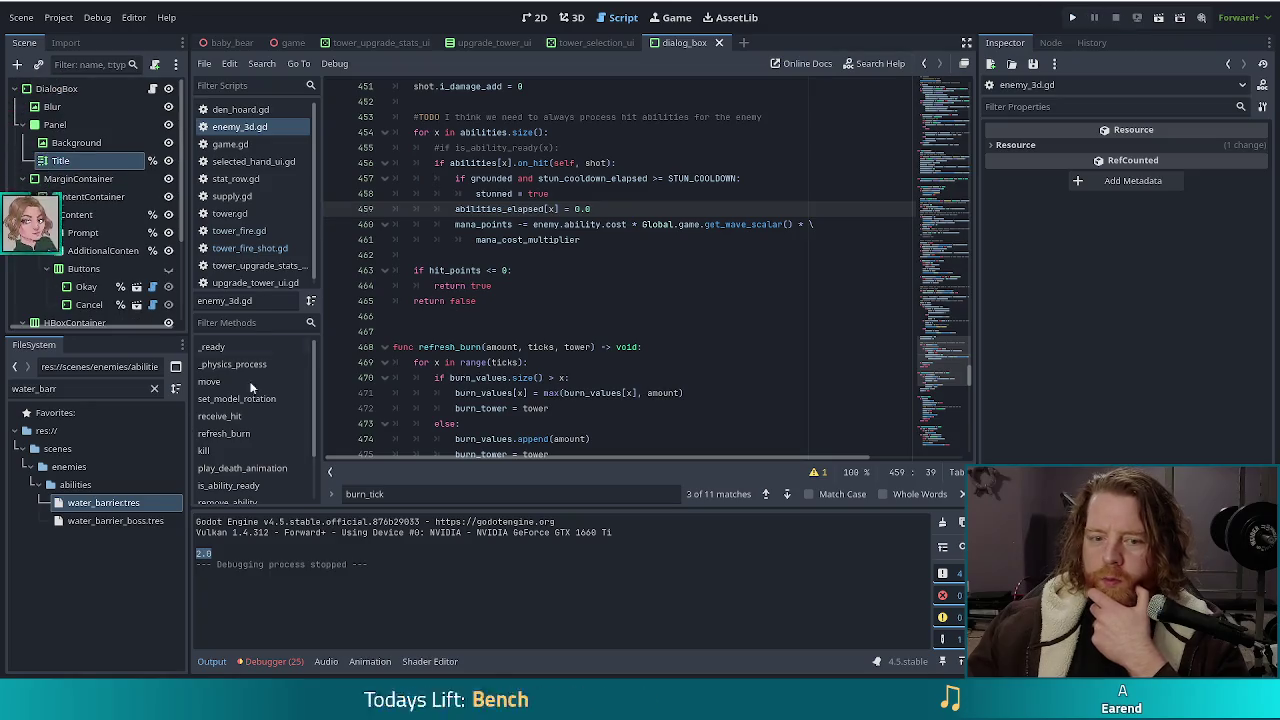
# Step: Filter FileSystem for fire_s and open tower_fire_shot.tscn, showing Burn Ticks 5 and Burn Tick Amount 0.1
pyautogui.click(92, 391)
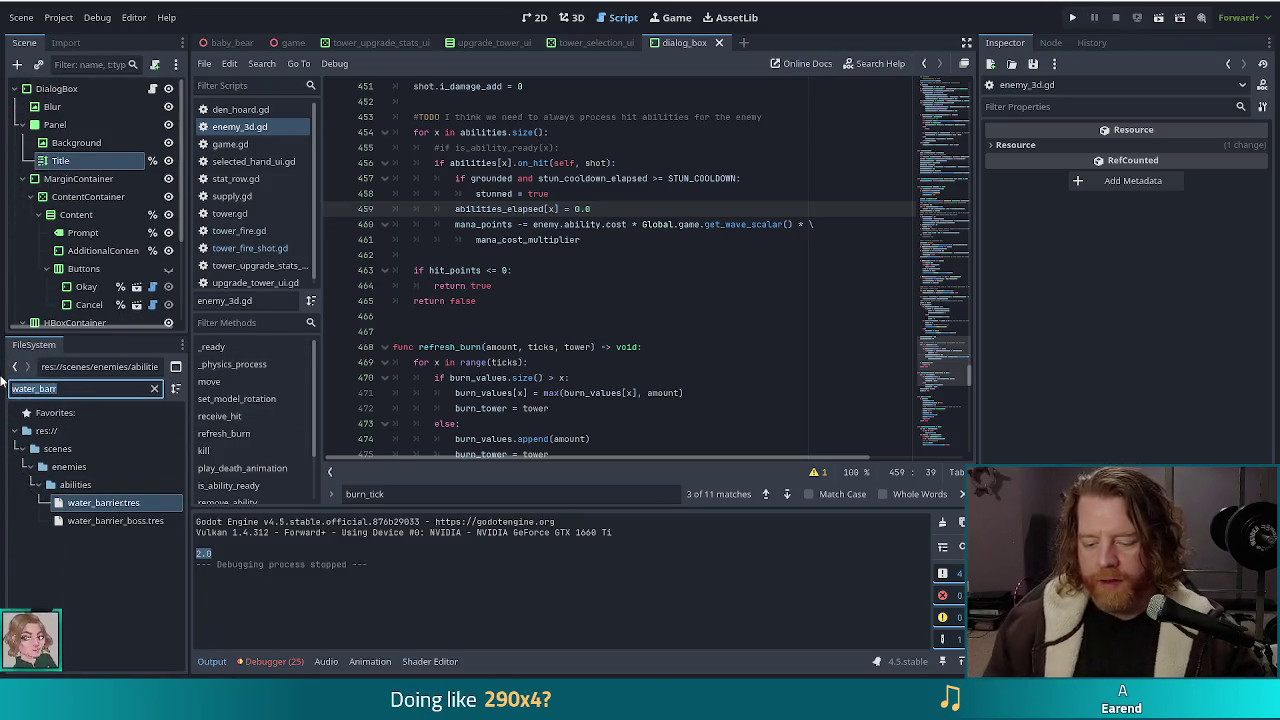
pyautogui.write('fire_')
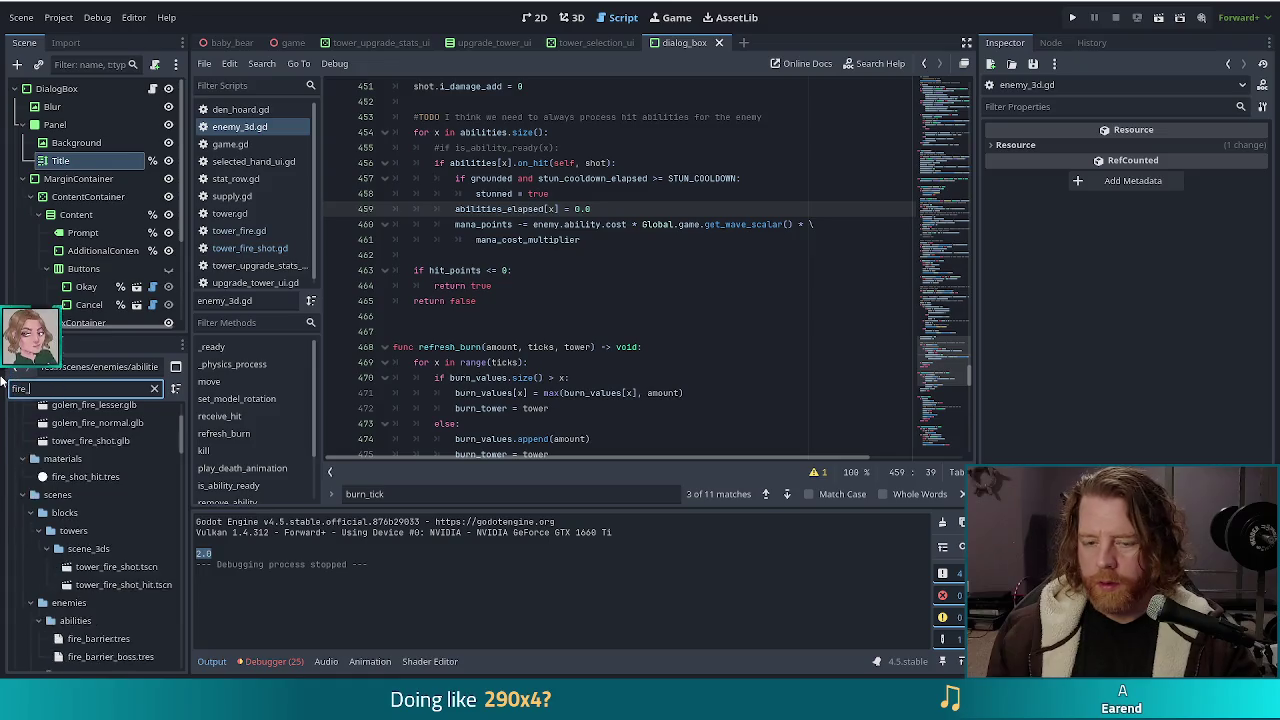
pyautogui.write('s')
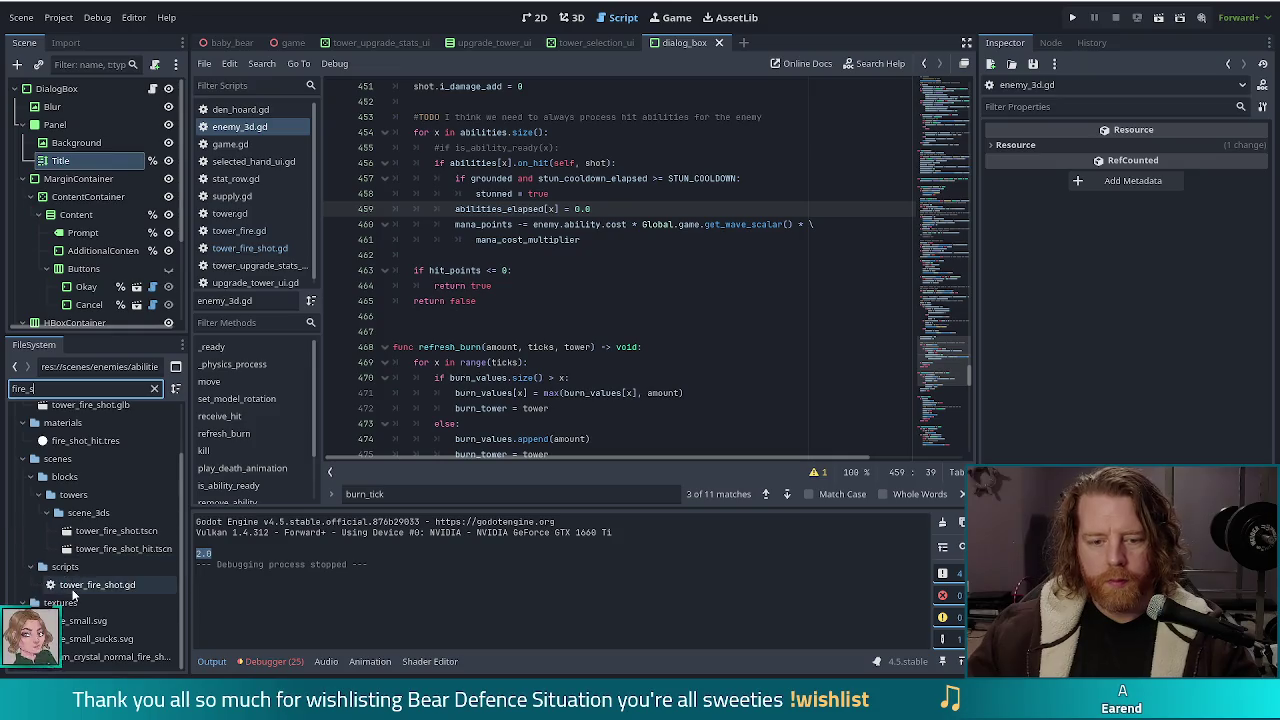
pyautogui.click(110, 536)
pyautogui.doubleClick(110, 540)
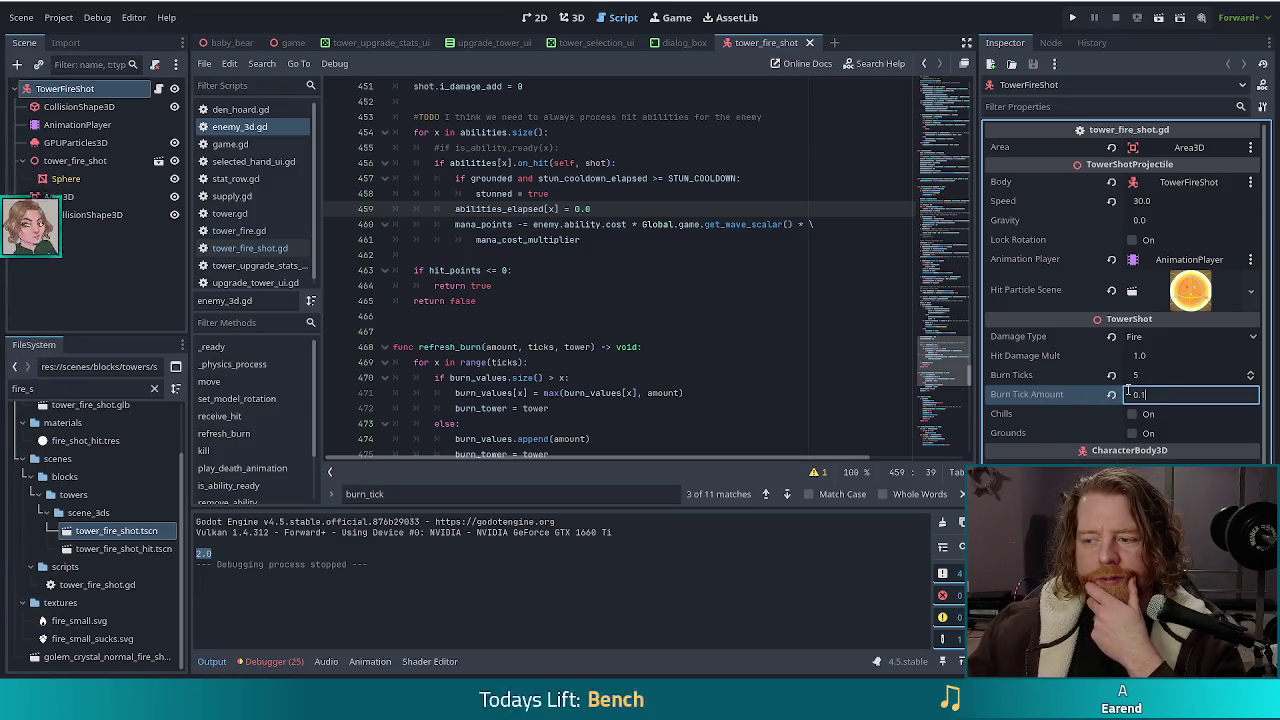
# Step: Open tower_fire_shot.gd and look over the burn_tick_amount line and _on_enemy_hit function
pyautogui.click(621, 257)
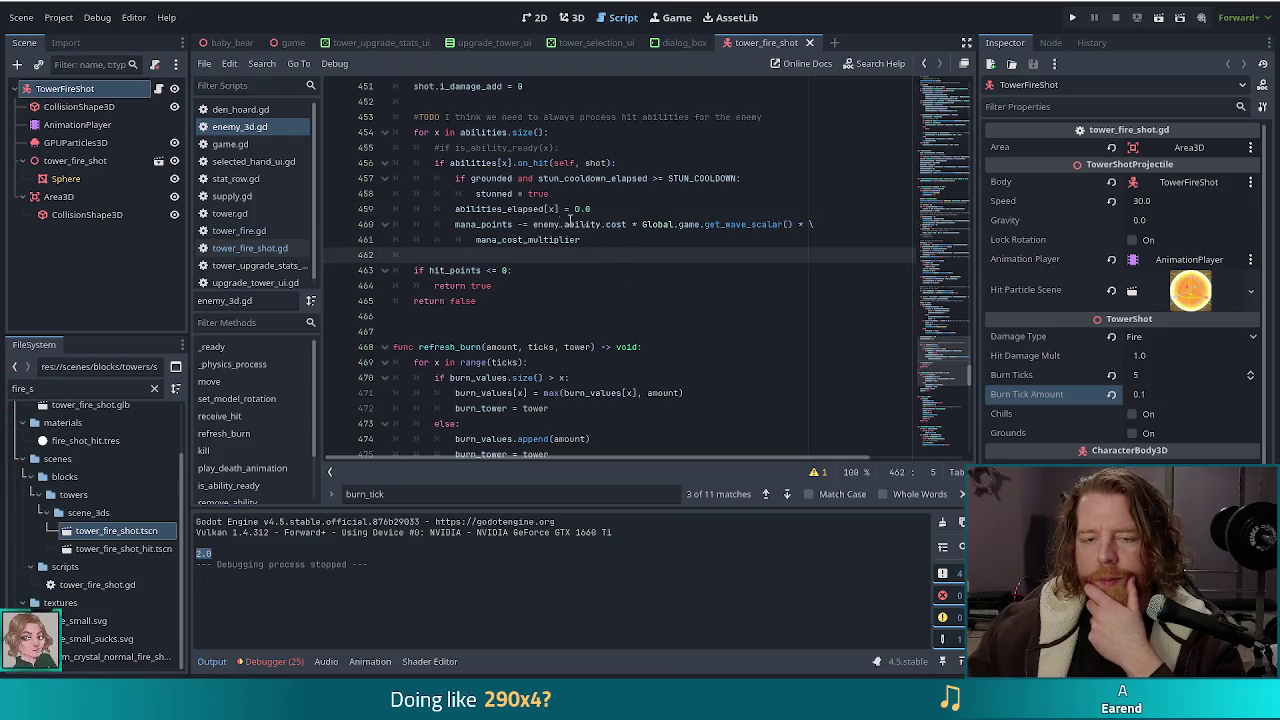
pyautogui.click(275, 248)
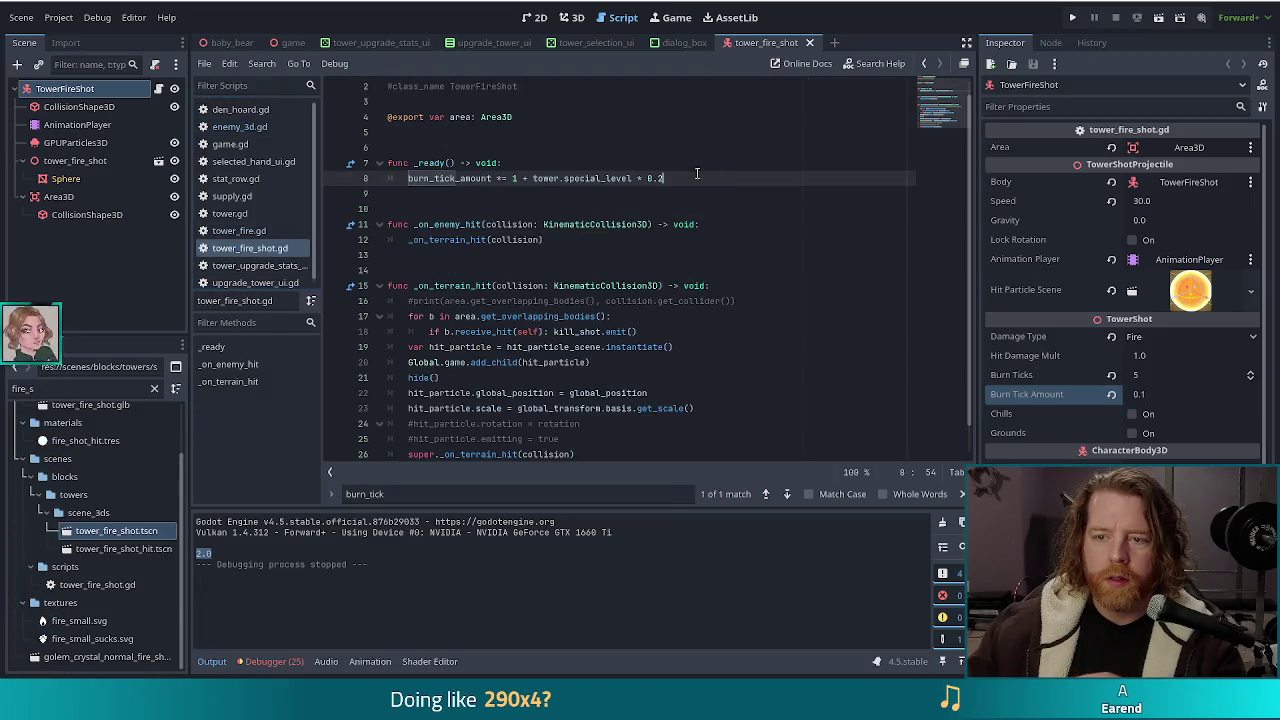
pyautogui.scroll(1, 730, 272)
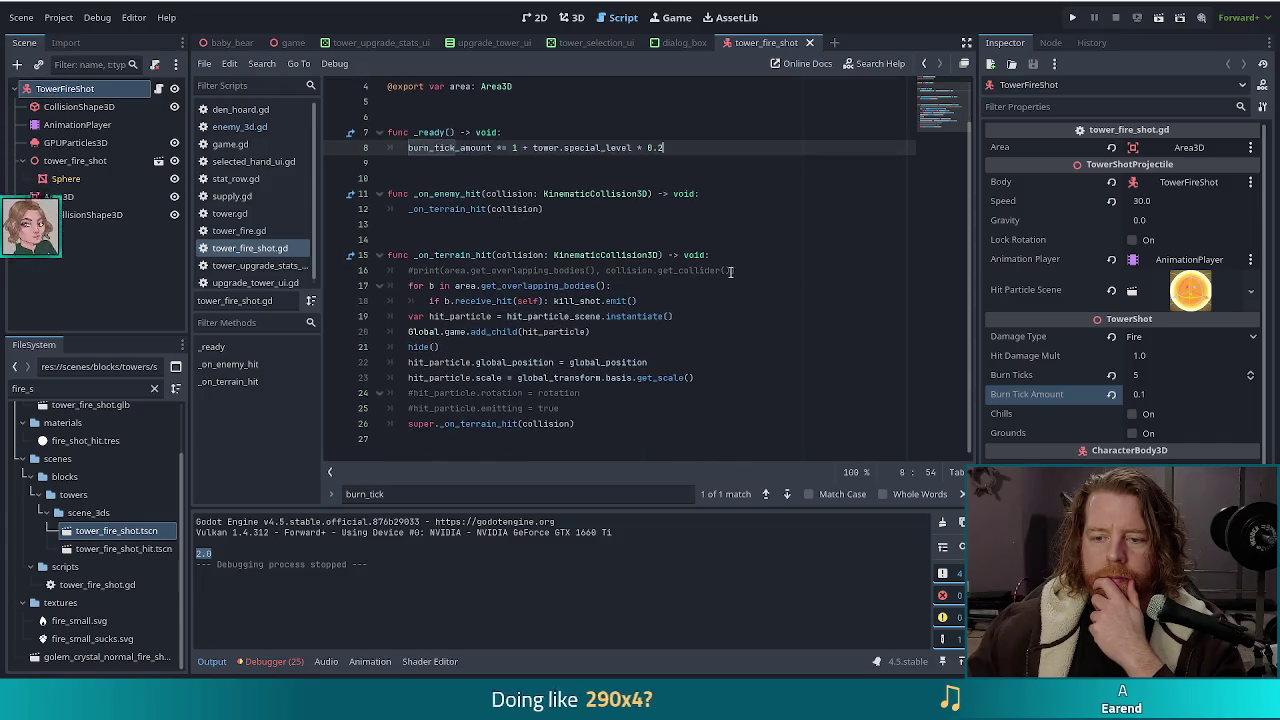
pyautogui.press('Down')
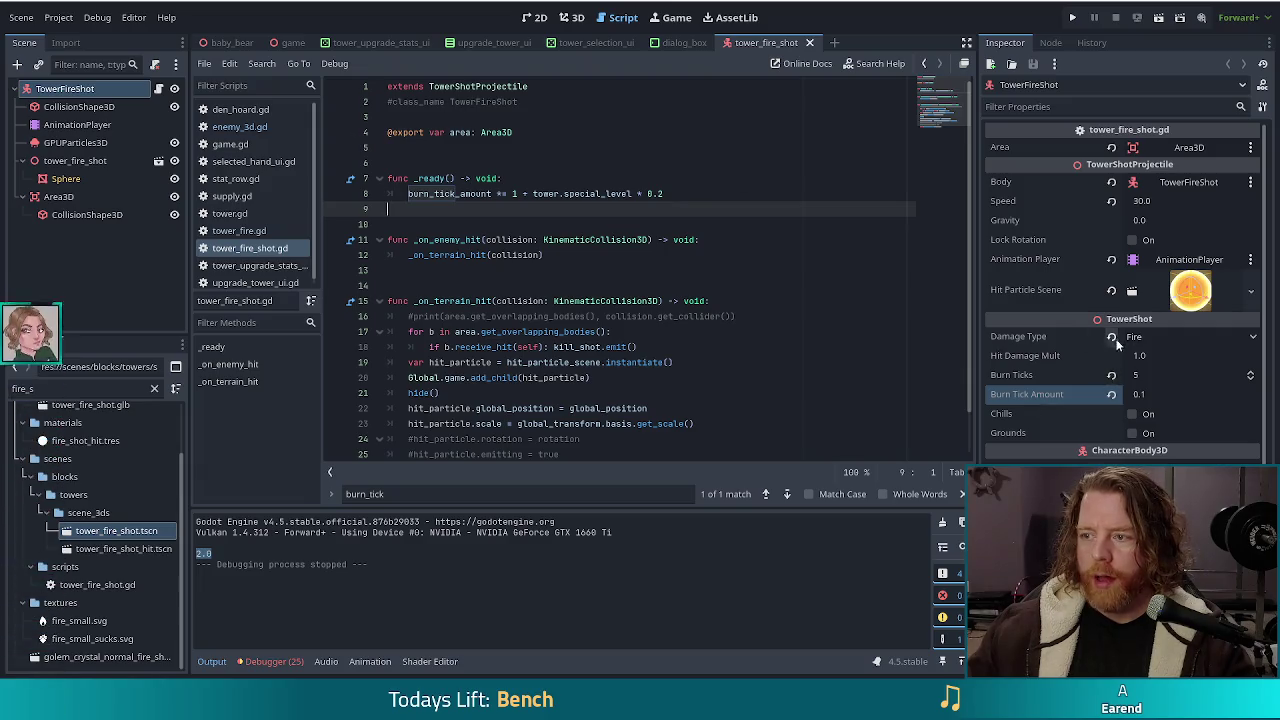
pyautogui.click(680, 193)
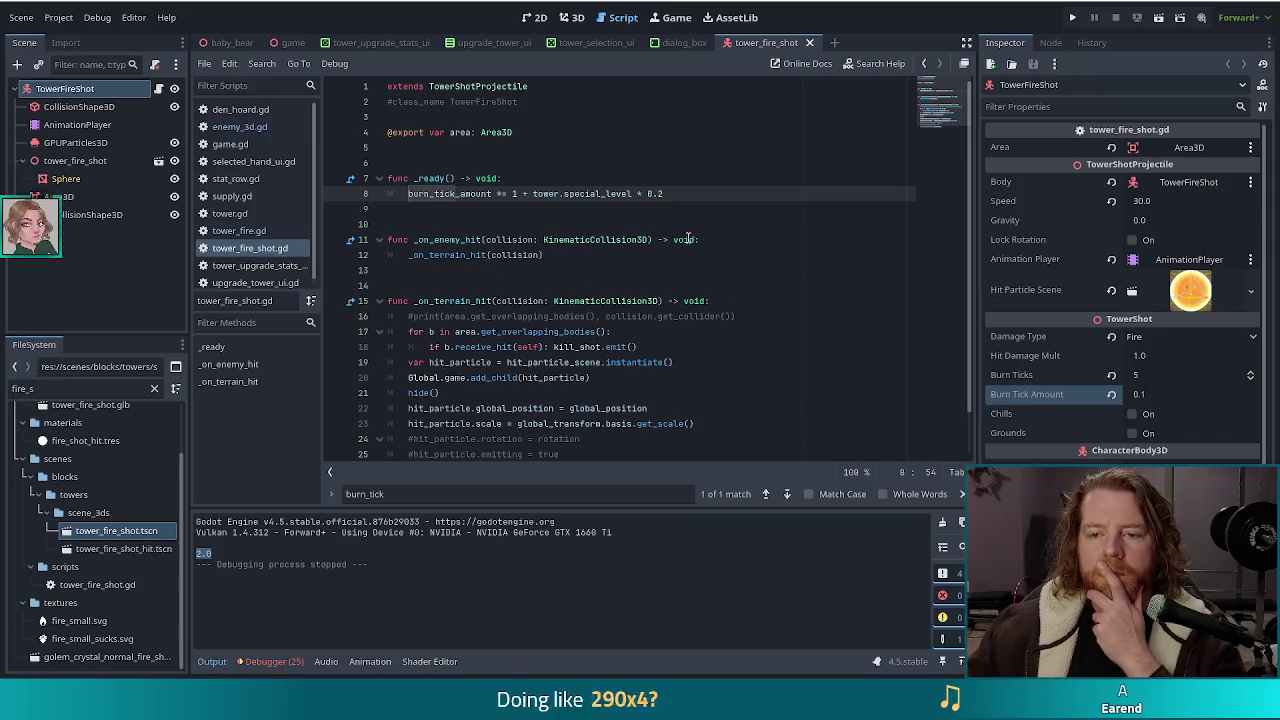
pyautogui.click(640, 240)
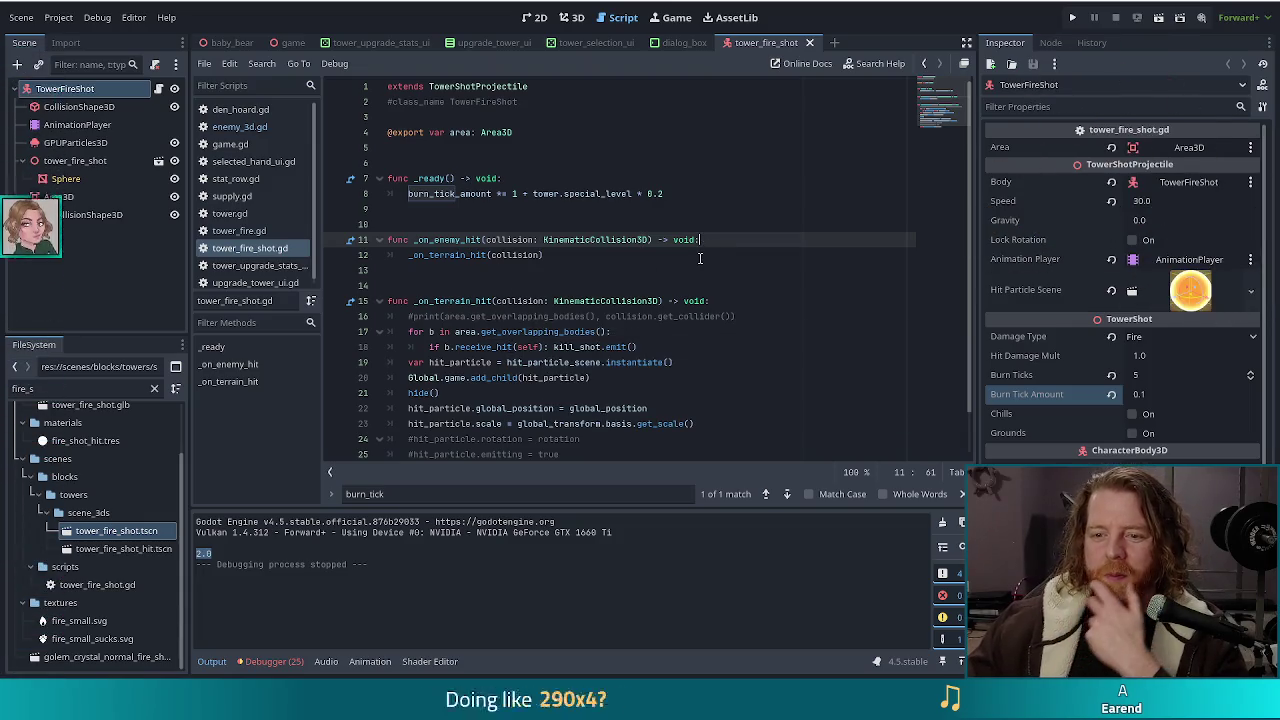
pyautogui.click(655, 251)
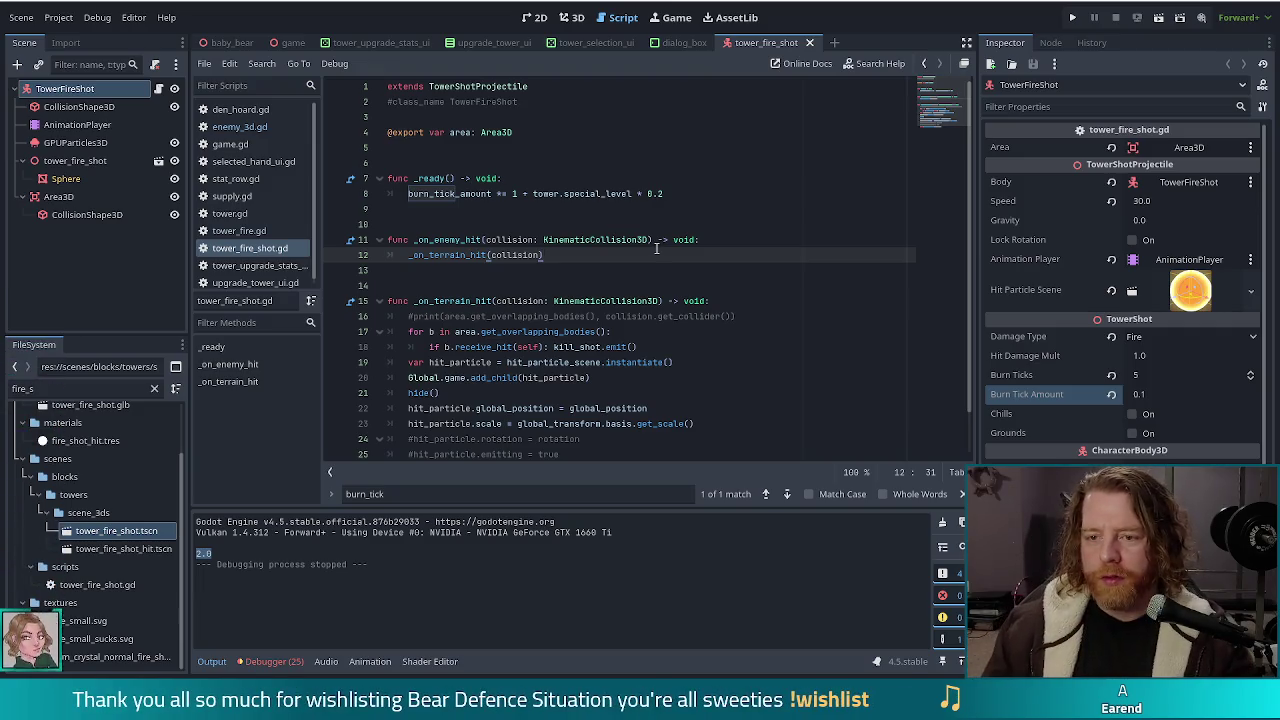
# Step: Add '#TODO if this is correct please explain why' at the top of _ready and save the script
pyautogui.click(687, 184)
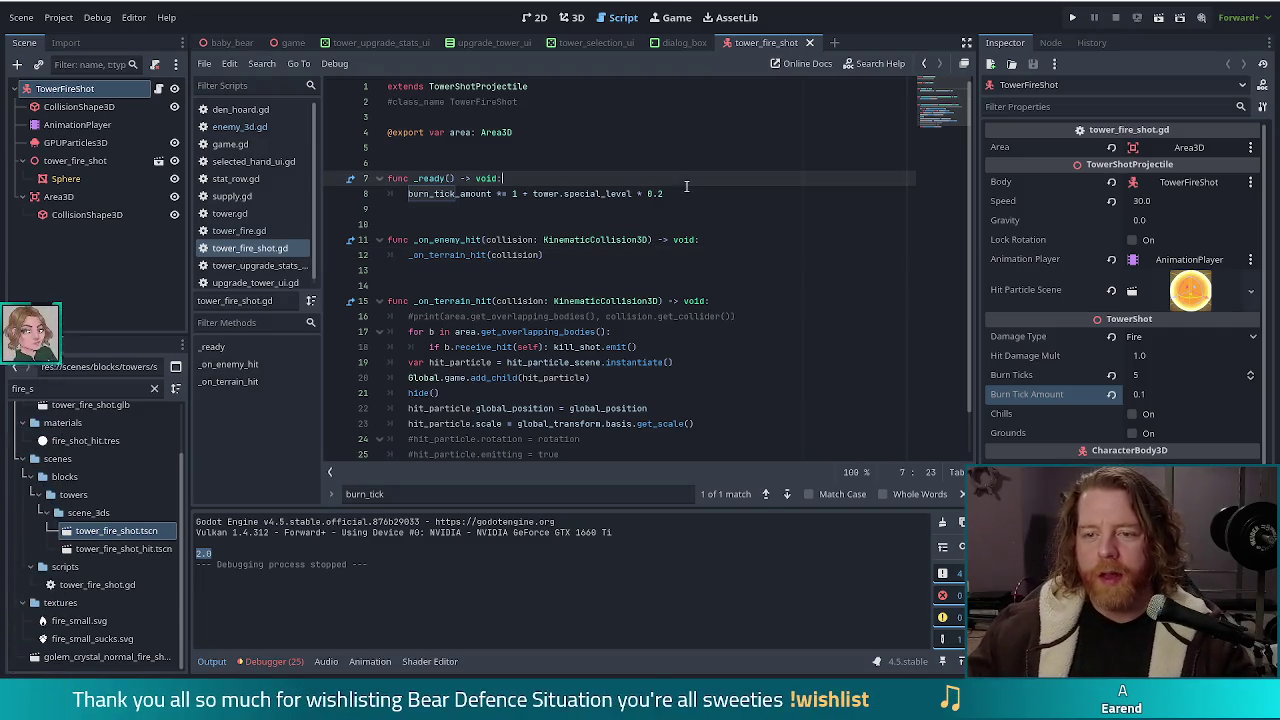
pyautogui.press('Return')
pyautogui.write('#TODO')
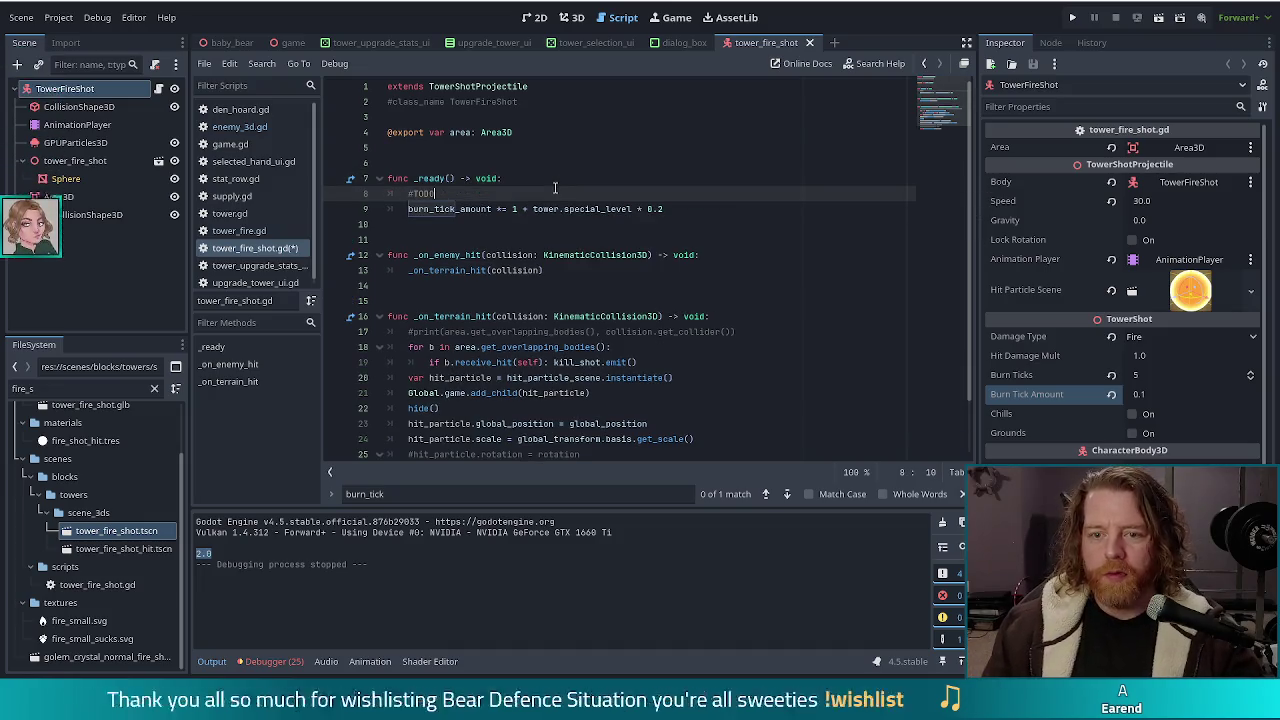
pyautogui.write(' if this is correct please explain why')
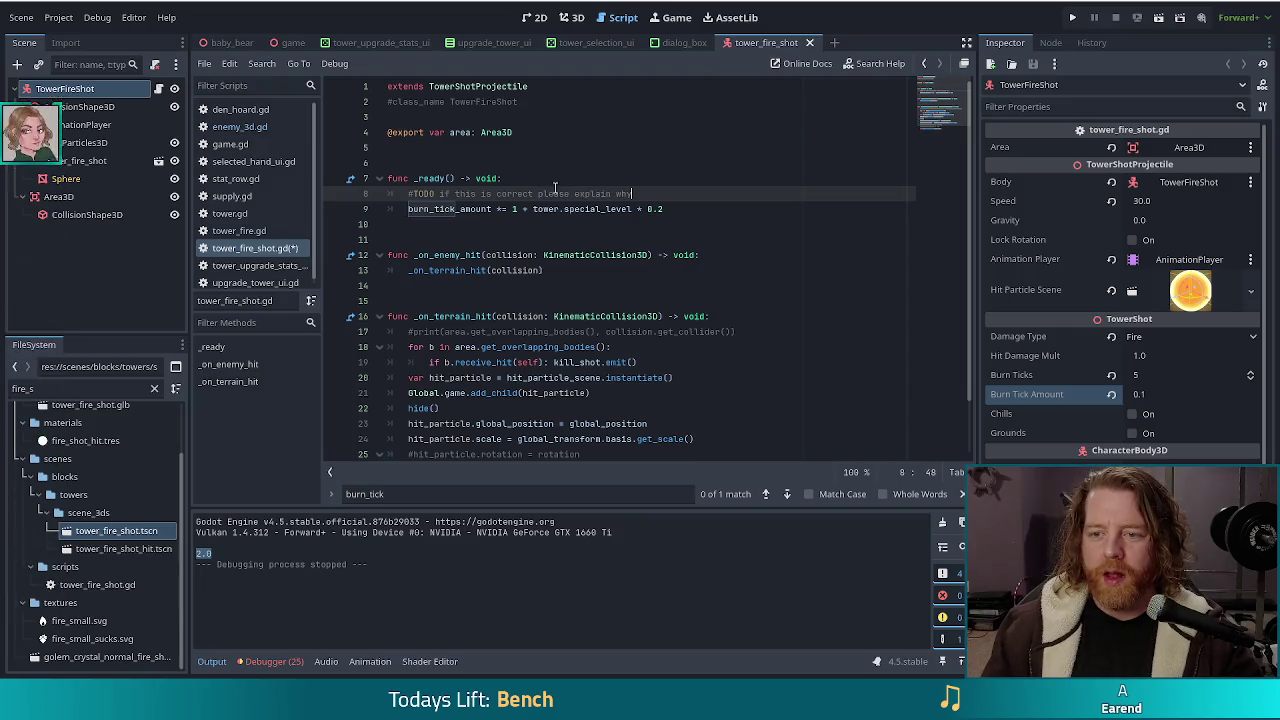
pyautogui.hotkey('ctrl', 's')
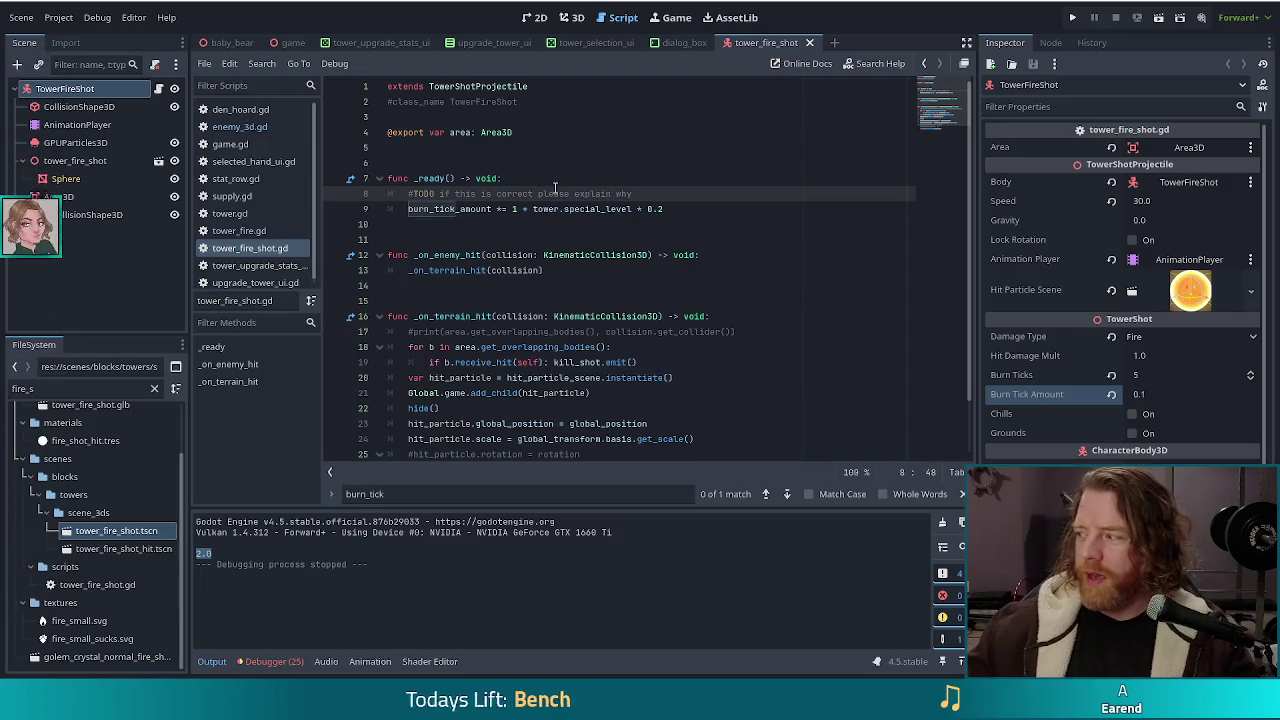
pyautogui.click(716, 213)
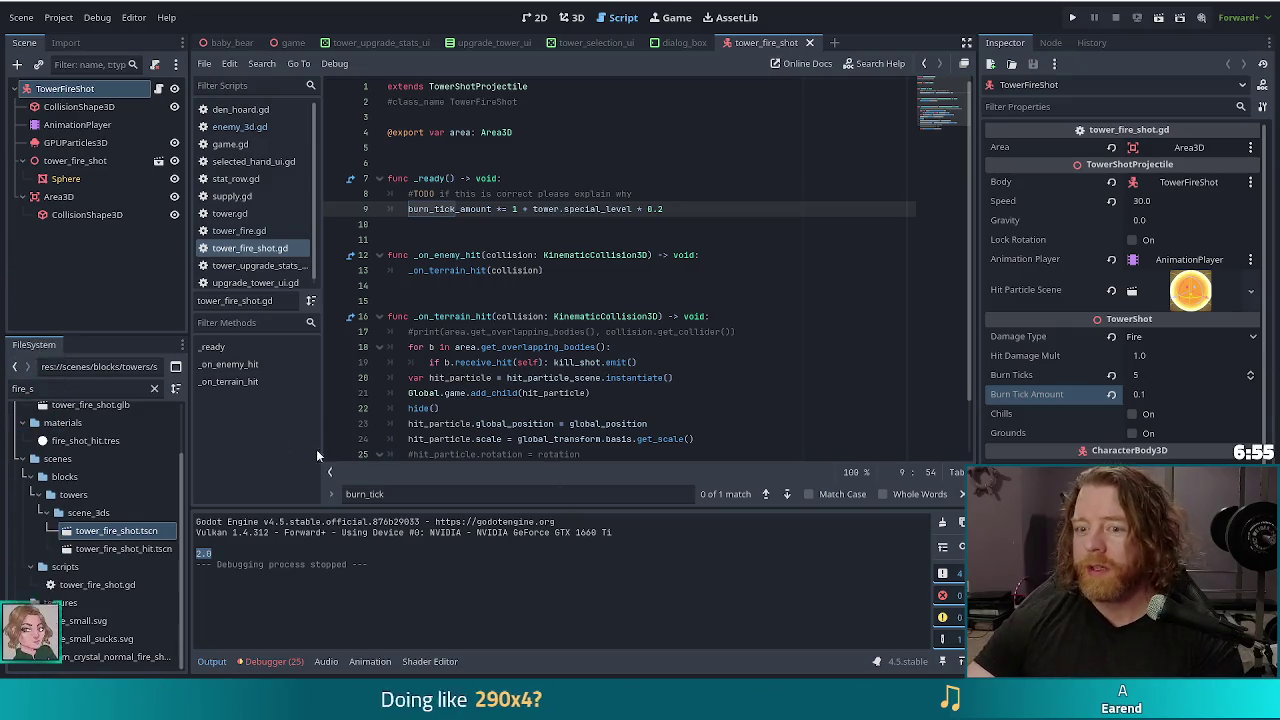
# Step: Open the TowerShotProjectile and TowerShot scripts to inspect the burn_ticks and burn_tick_amount declarations
pyautogui.click(645, 194)
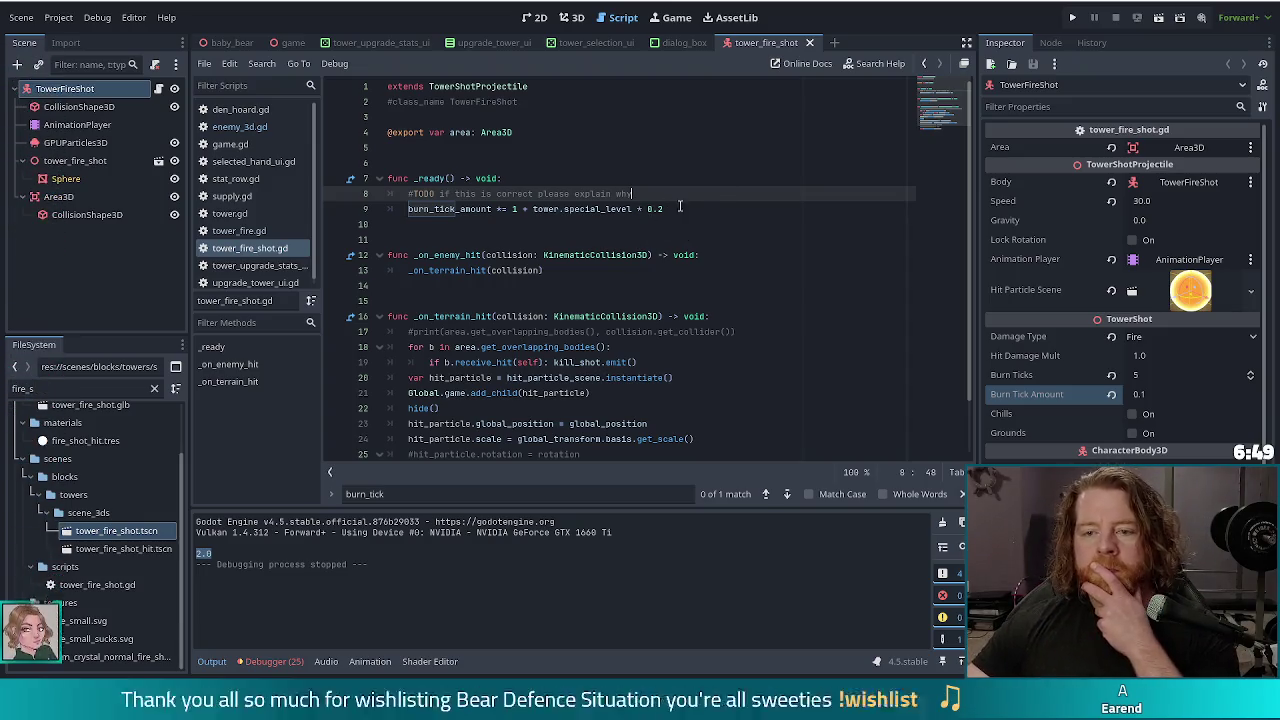
pyautogui.click(678, 209)
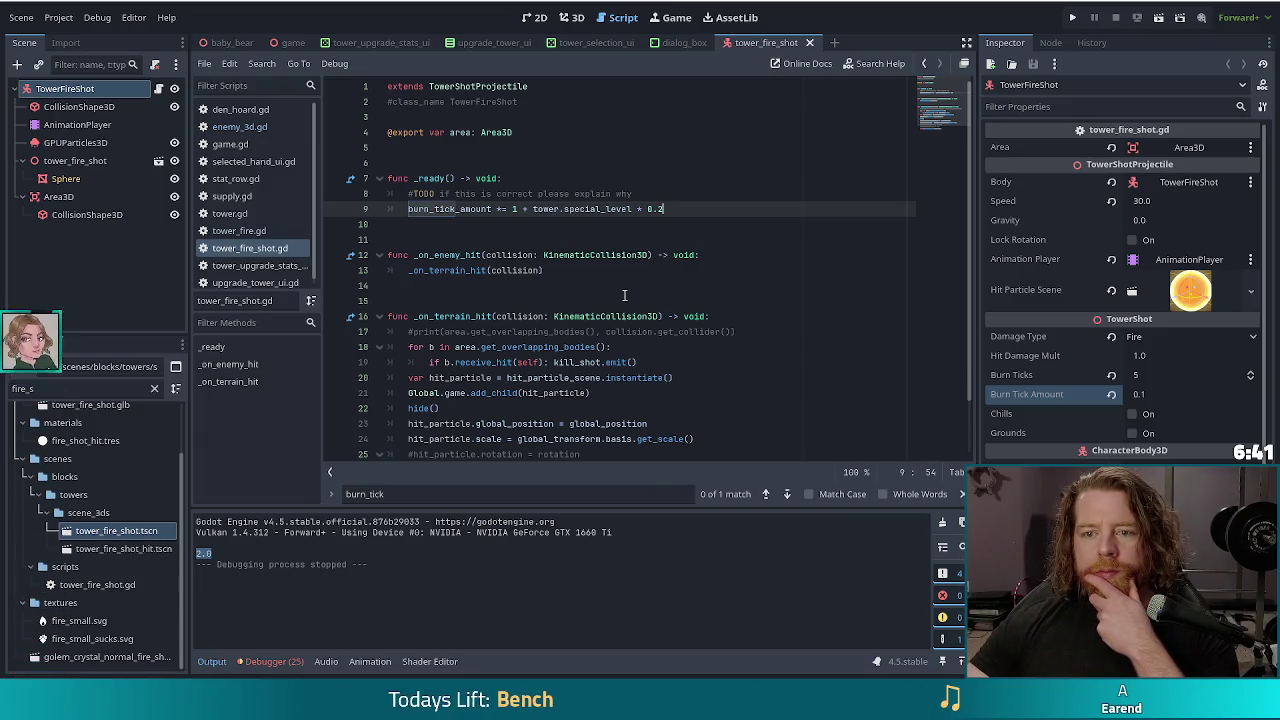
pyautogui.keyDown('ctrl'); pyautogui.click(477, 85); pyautogui.keyUp('ctrl')
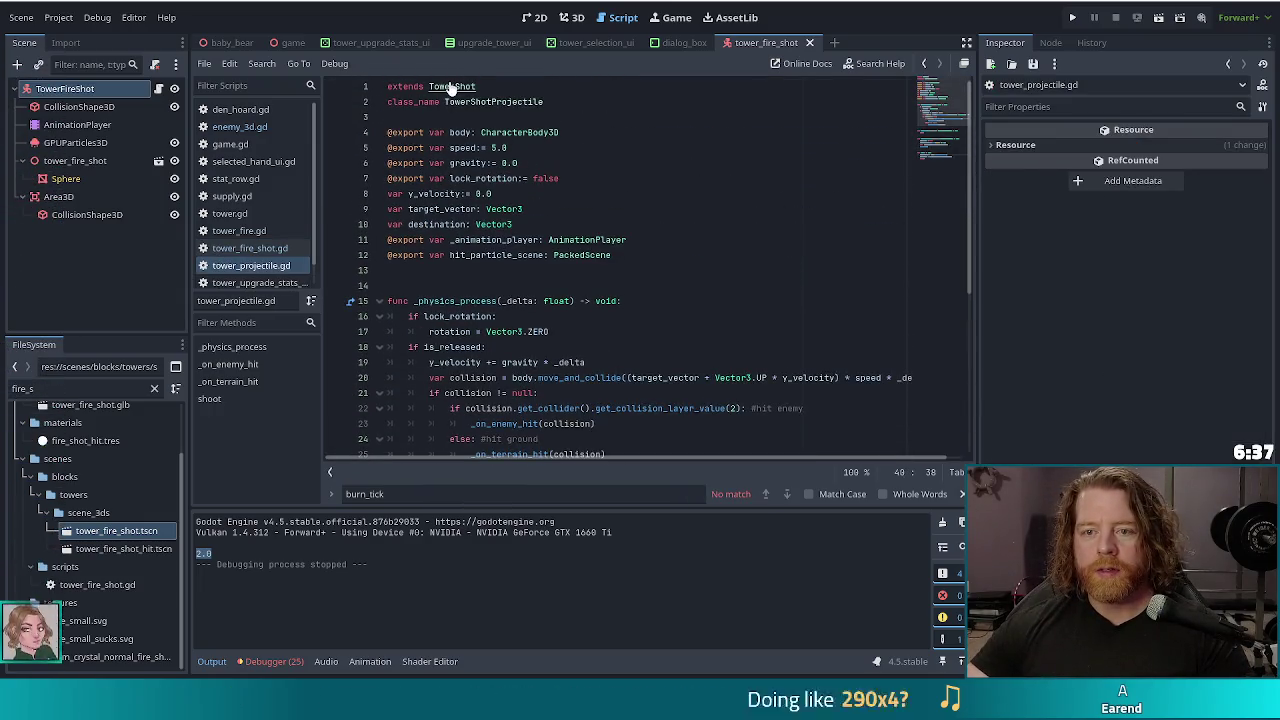
pyautogui.keyDown('ctrl'); pyautogui.click(465, 86); pyautogui.keyUp('ctrl')
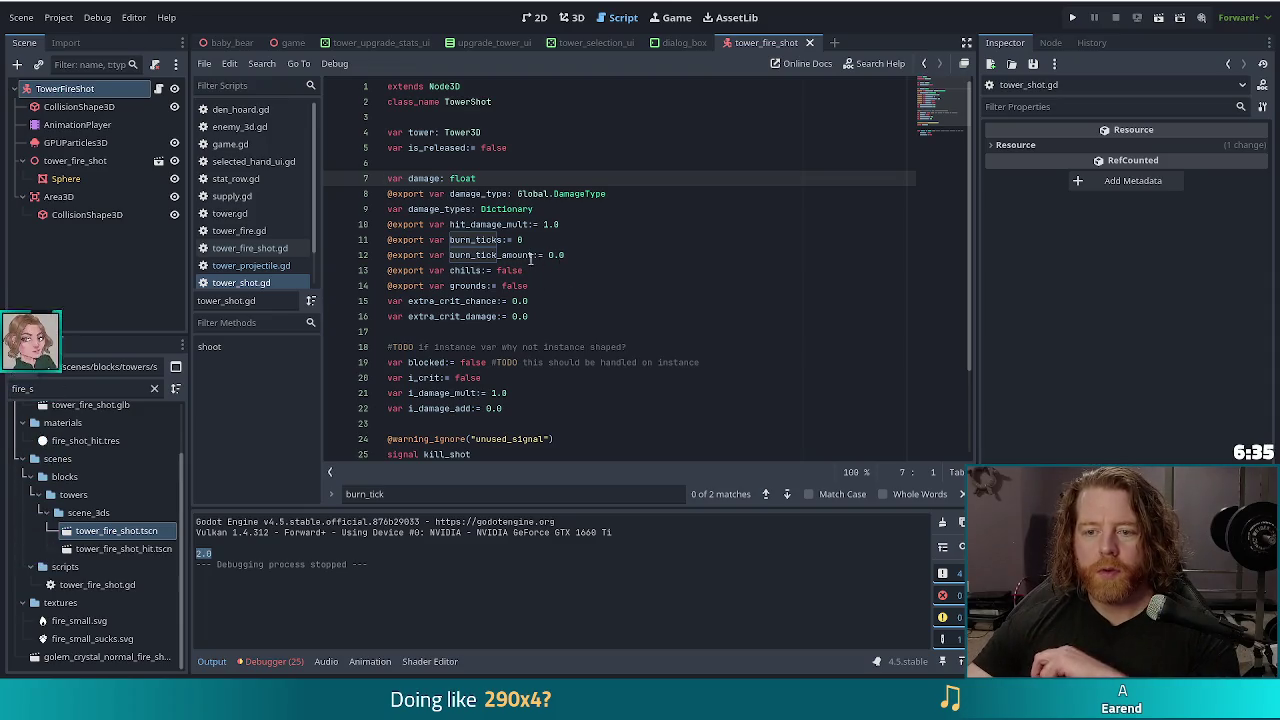
pyautogui.click(597, 254)
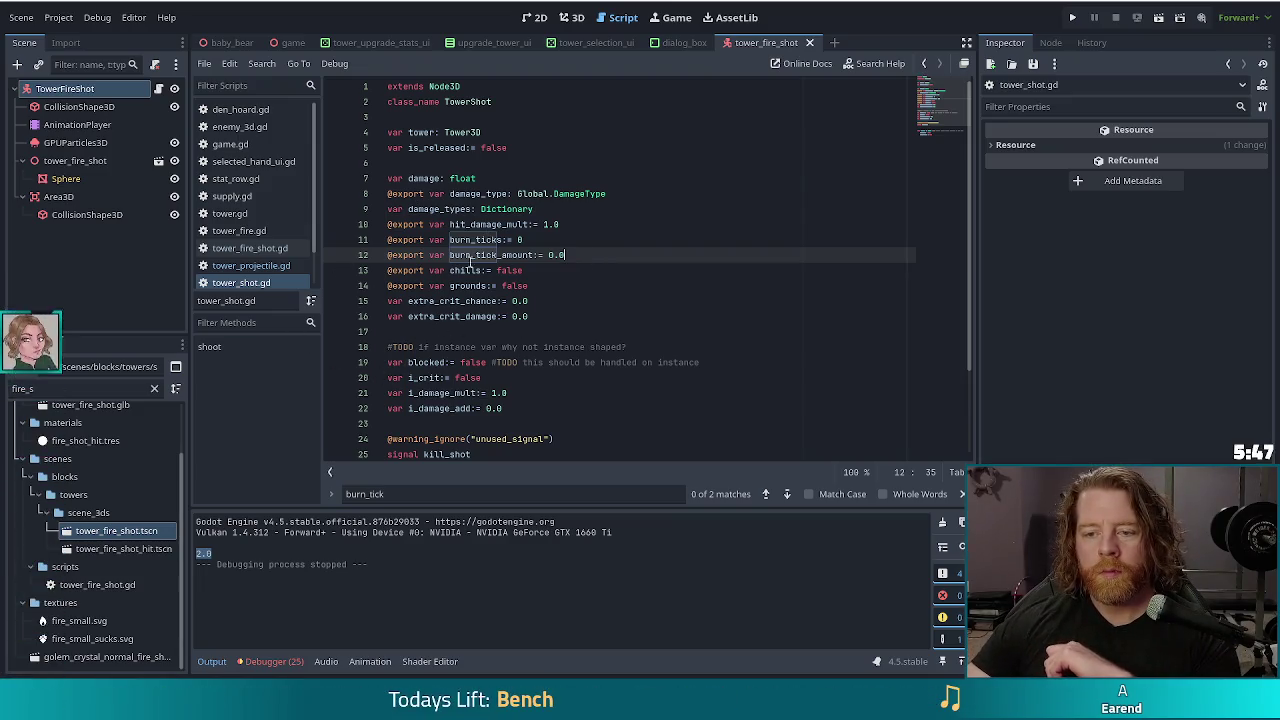
pyautogui.moveTo(566, 255); pyautogui.dragTo(582, 247)
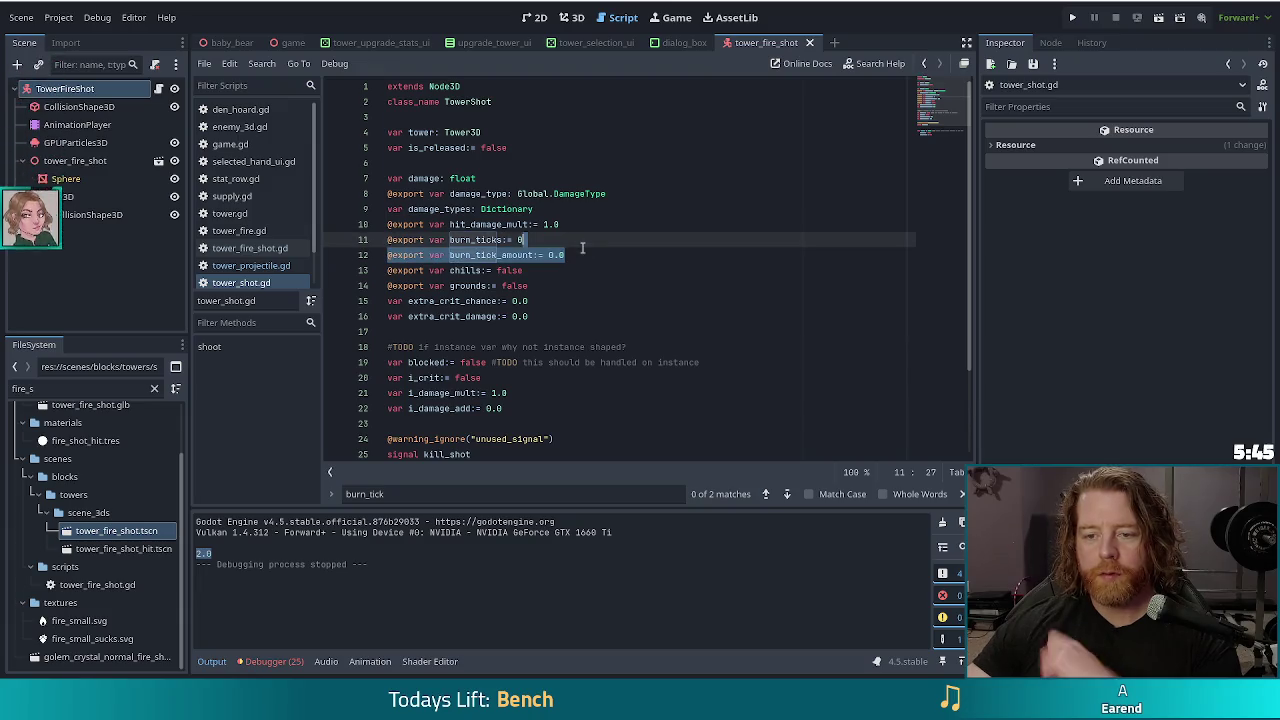
pyautogui.click(610, 256)
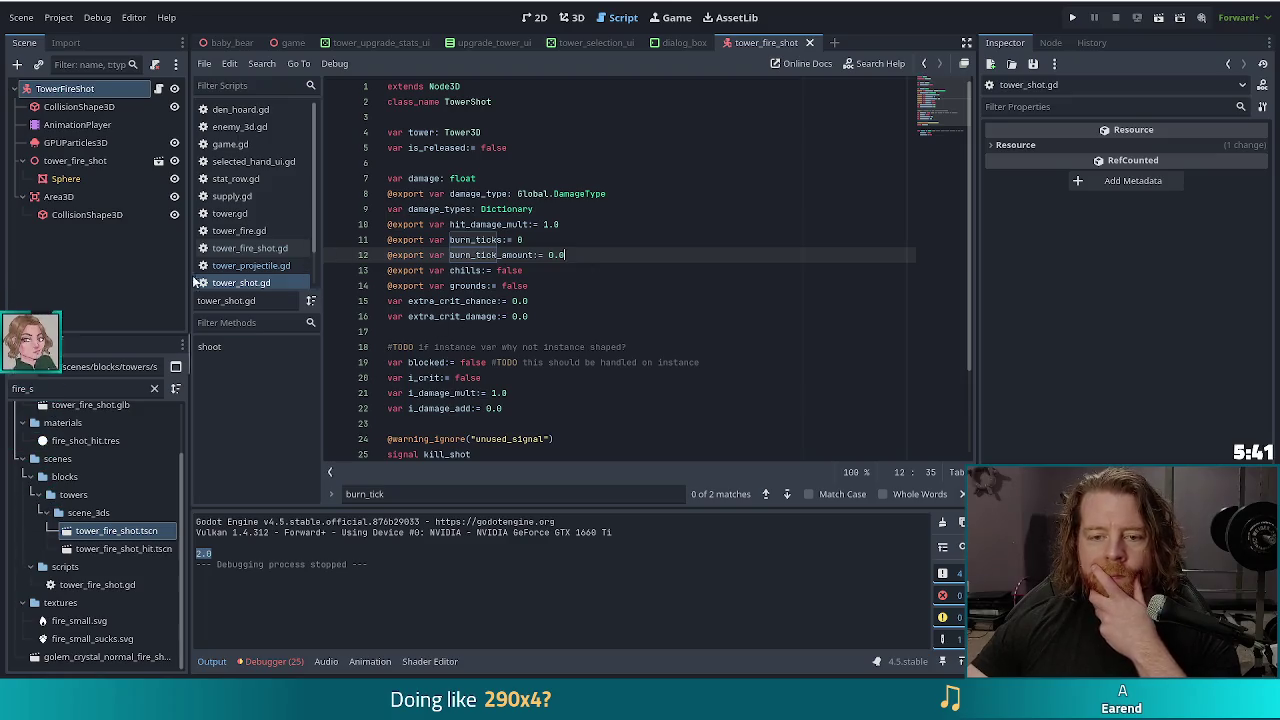
# Step: Return to tower_fire_shot.gd and review the TODO comment and burn_tick_amount line
pyautogui.click(250, 248)
pyautogui.click(679, 208)
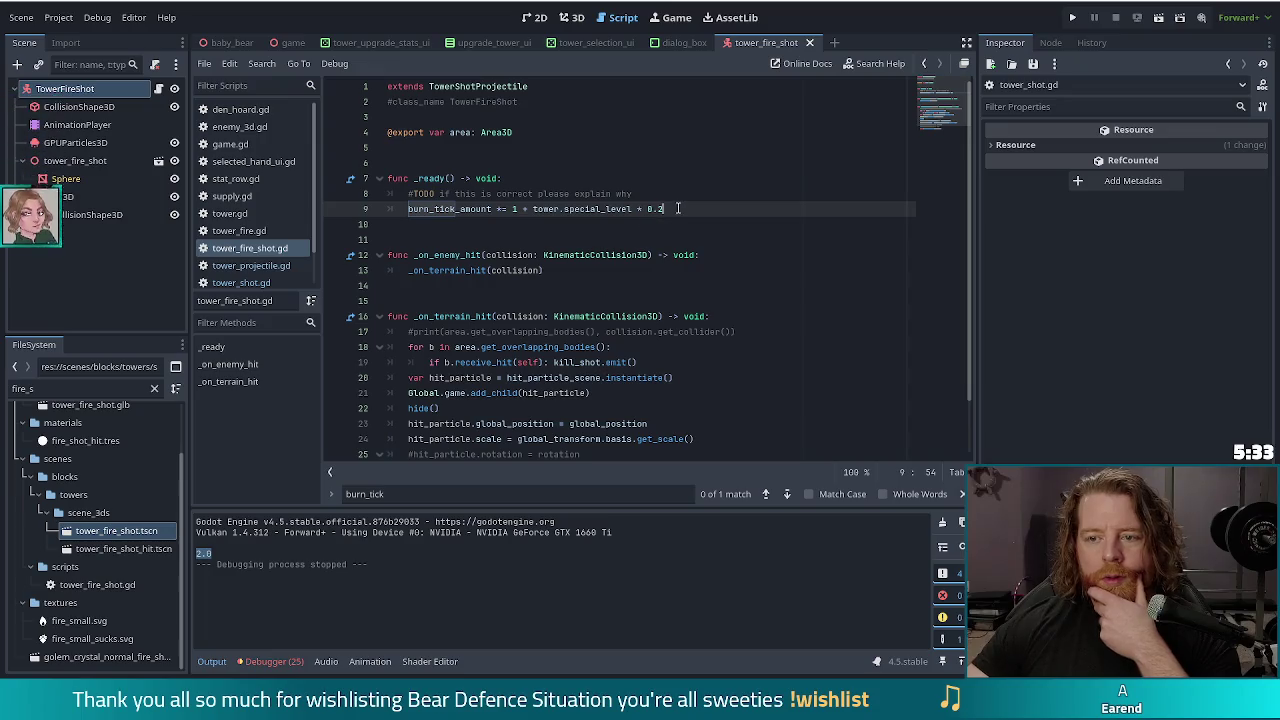
pyautogui.moveTo(663, 210); pyautogui.dragTo(680, 190)
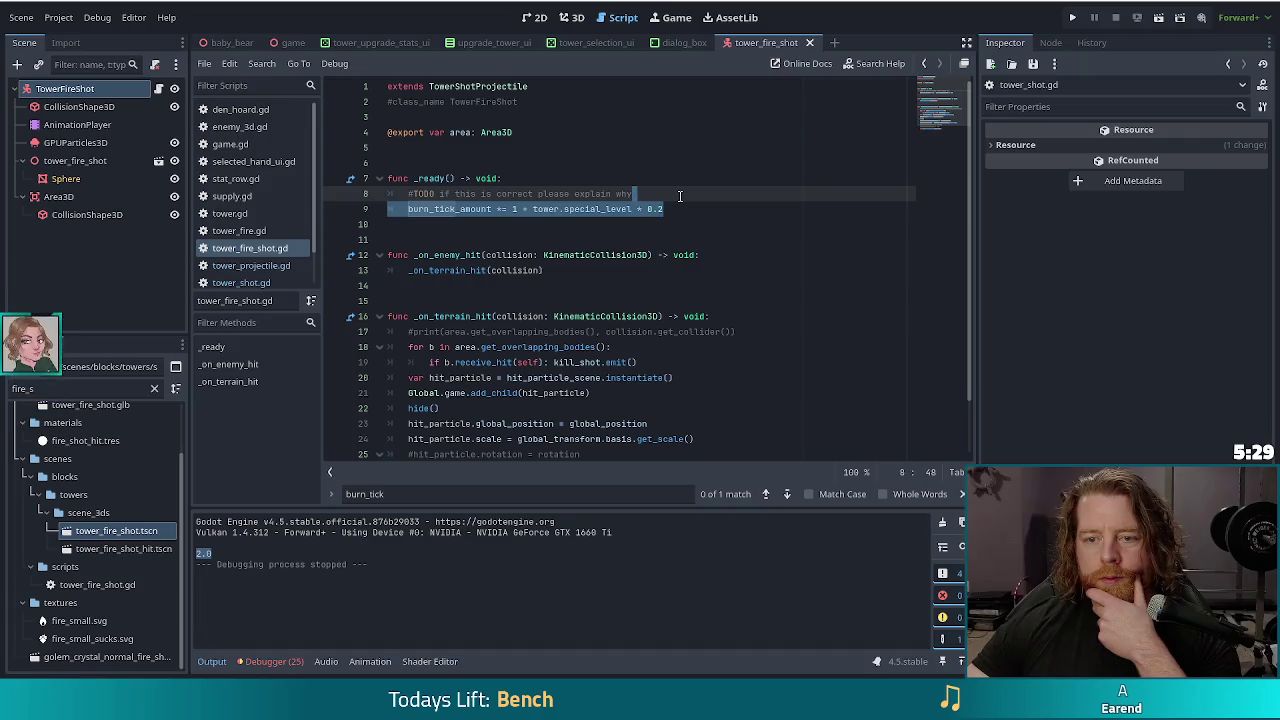
pyautogui.press('Home')
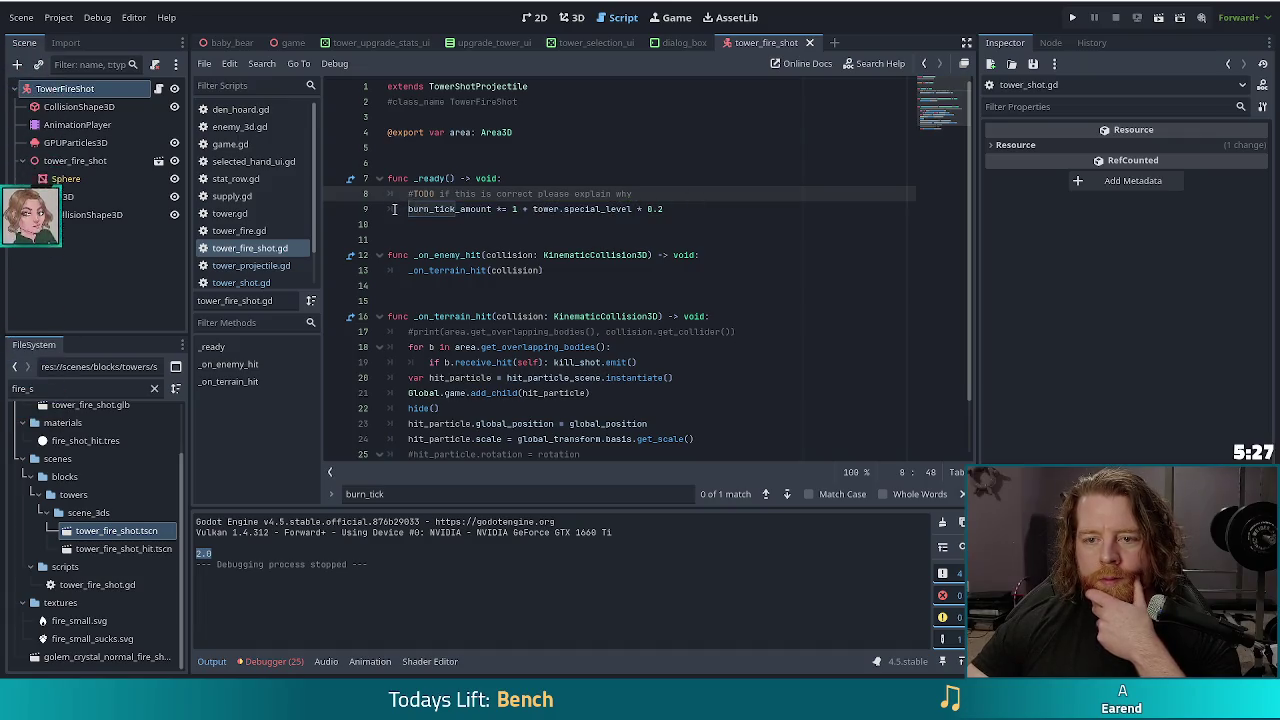
# Step: Comment out the burn_tick_amount line with Ctrl+K and add a 'return' line after the TODO
pyautogui.moveTo(460, 212)
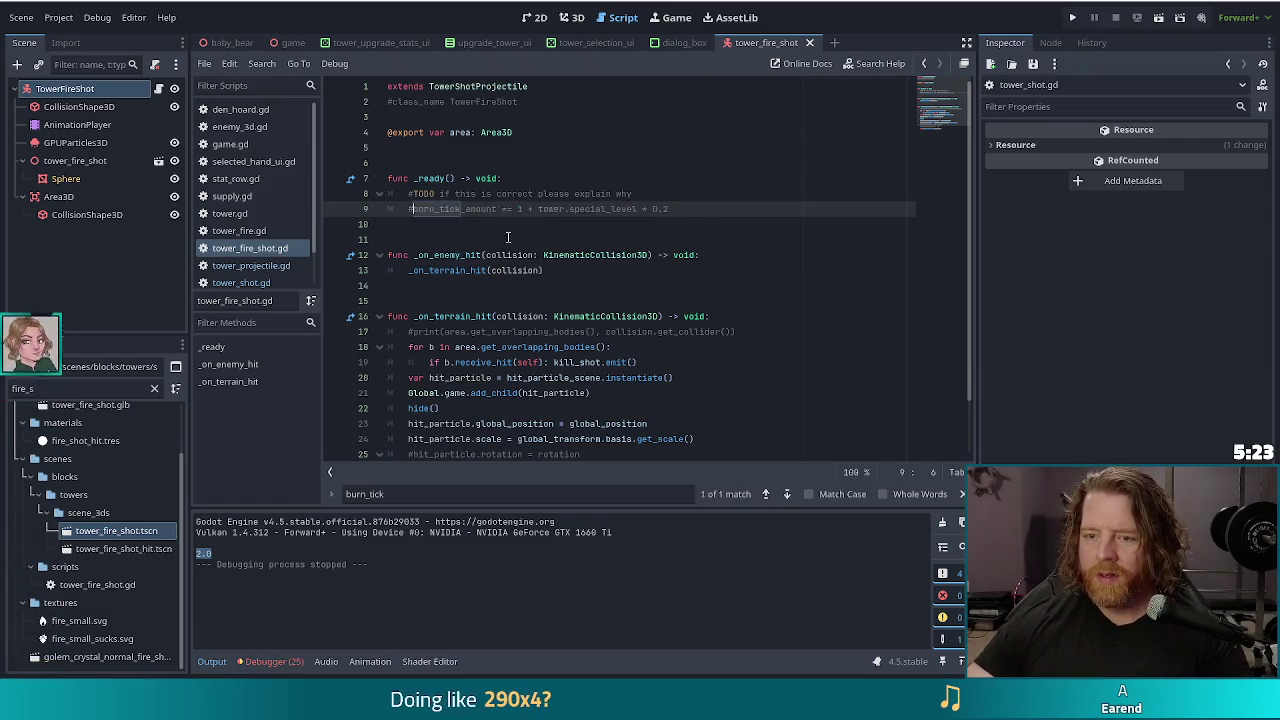
pyautogui.hotkey('ctrl', 'k')
pyautogui.click(657, 192)
pyautogui.press('Return')
pyautogui.write('return')
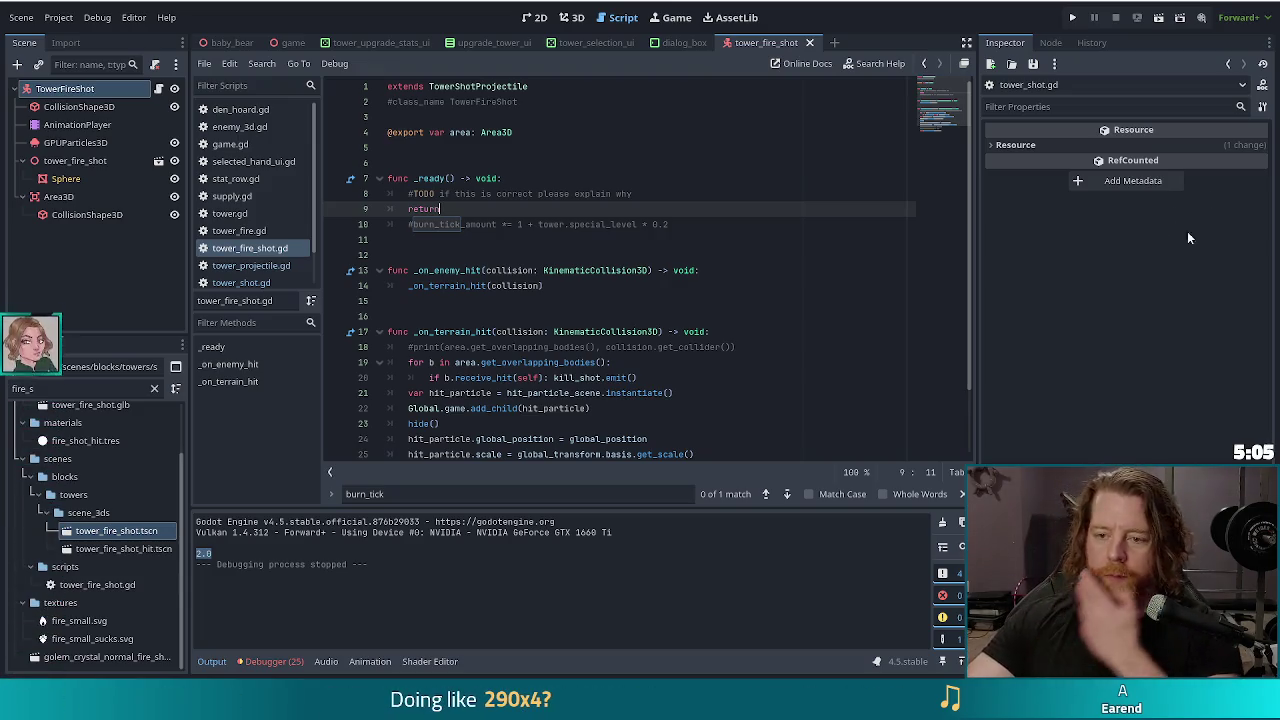
# Step: Run the game, start a new game, close the Ballista Tower panel, and run test_kit
pyautogui.click(1071, 19)
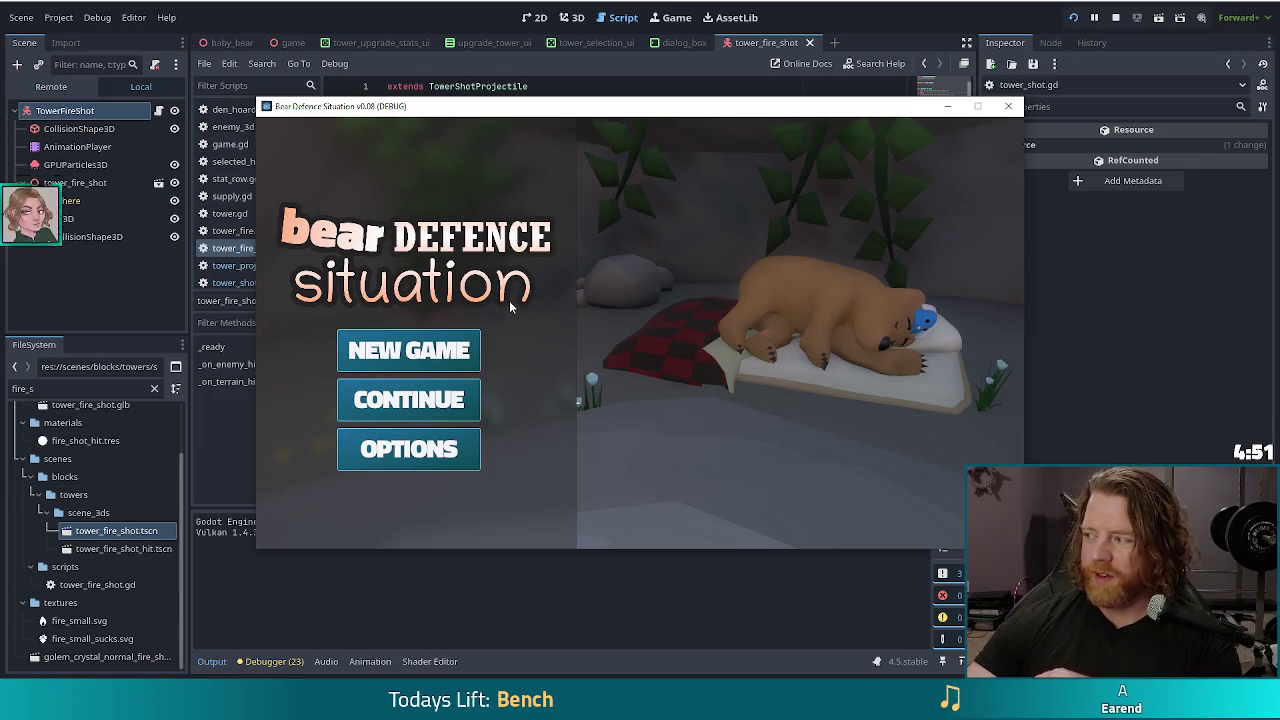
pyautogui.click(409, 350)
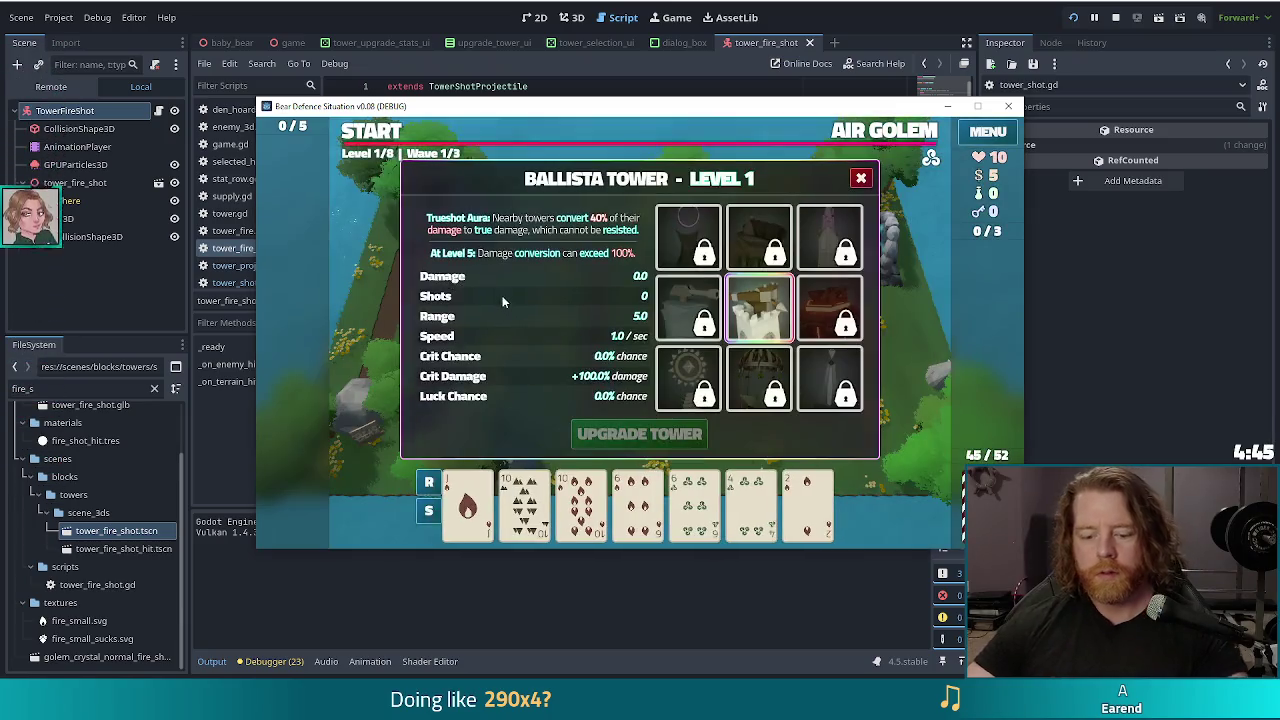
pyautogui.click(860, 178)
pyautogui.press('`')
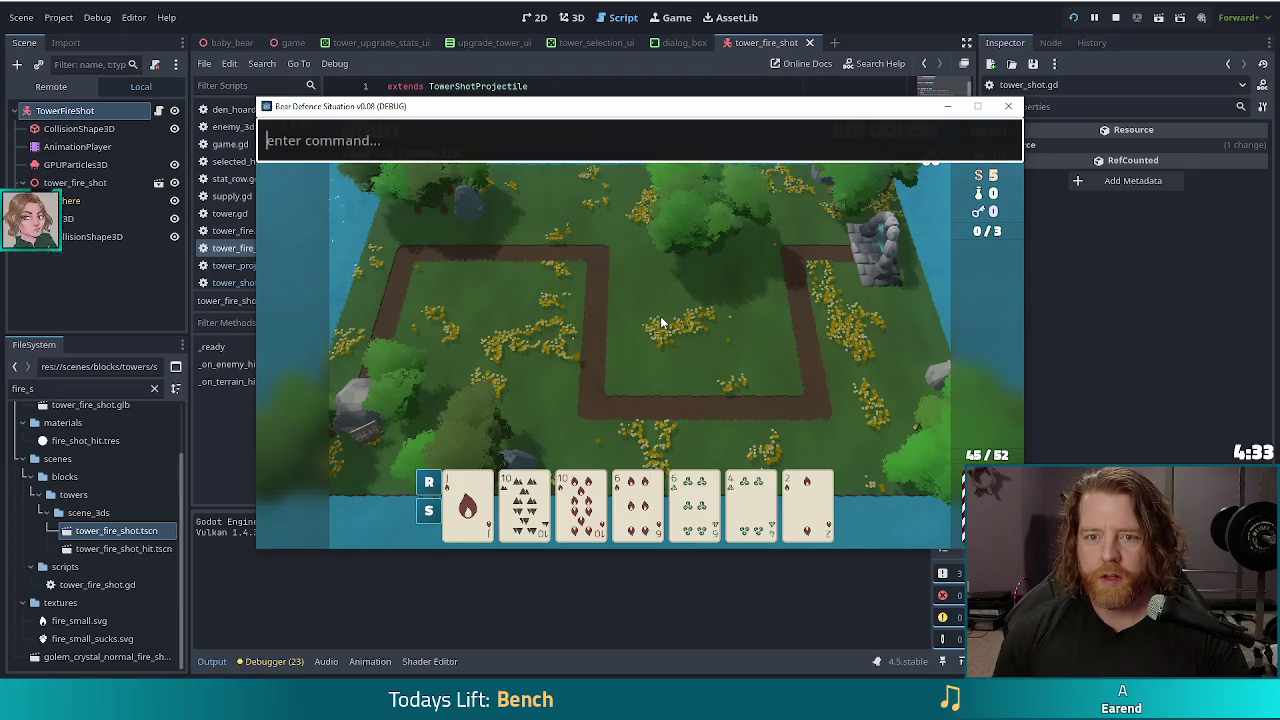
pyautogui.write('test_kit')
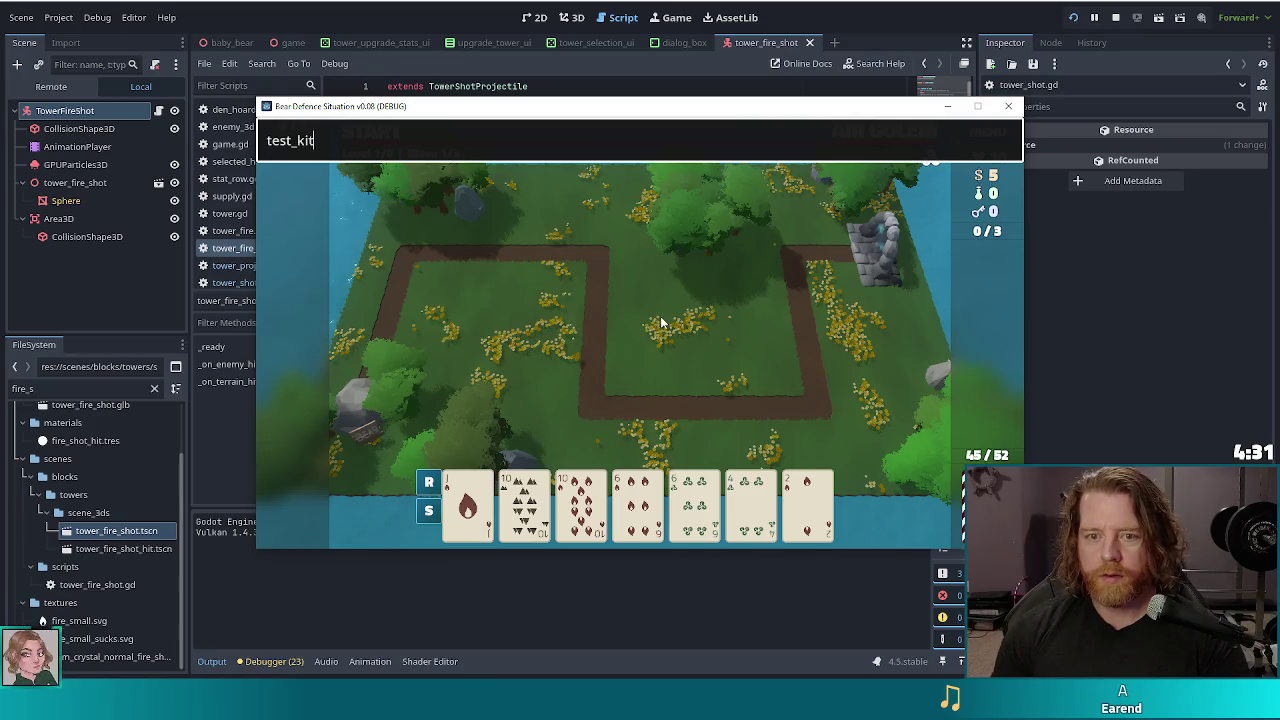
pyautogui.press('Return')
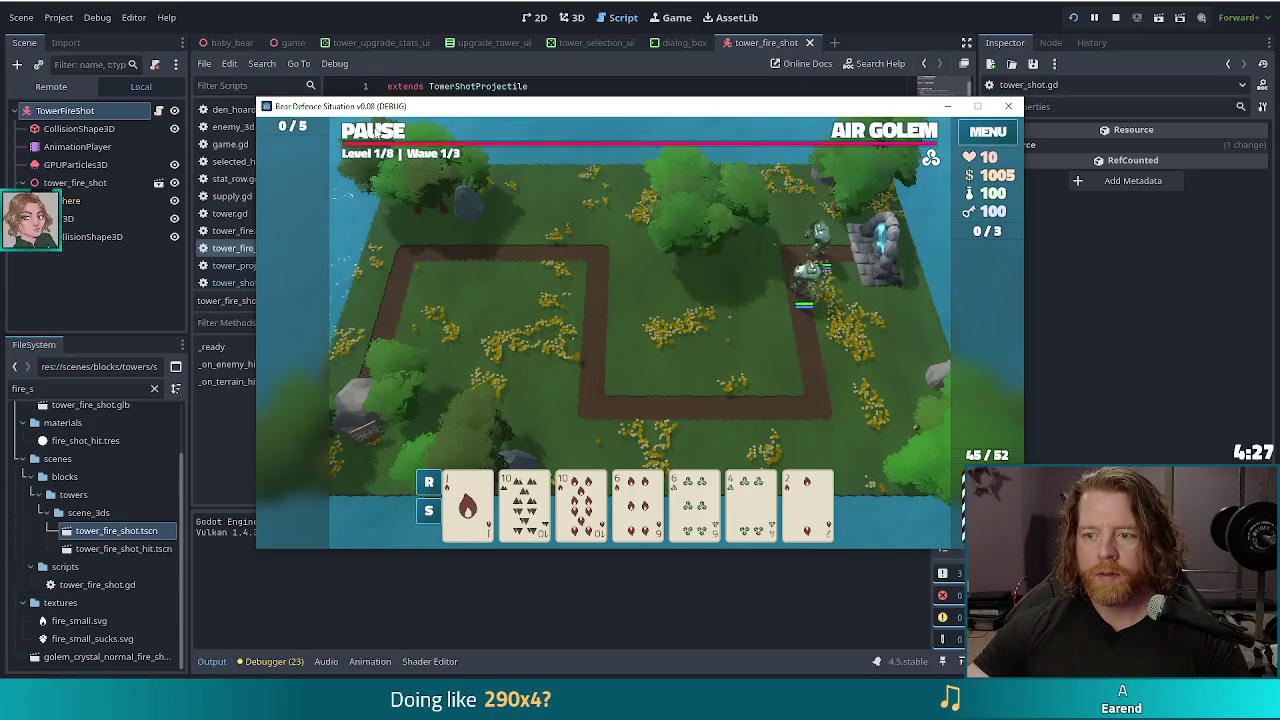
# Step: Pause and play the 10 of Fire card as a Fire Tower beside the path centre-right
pyautogui.press('space')
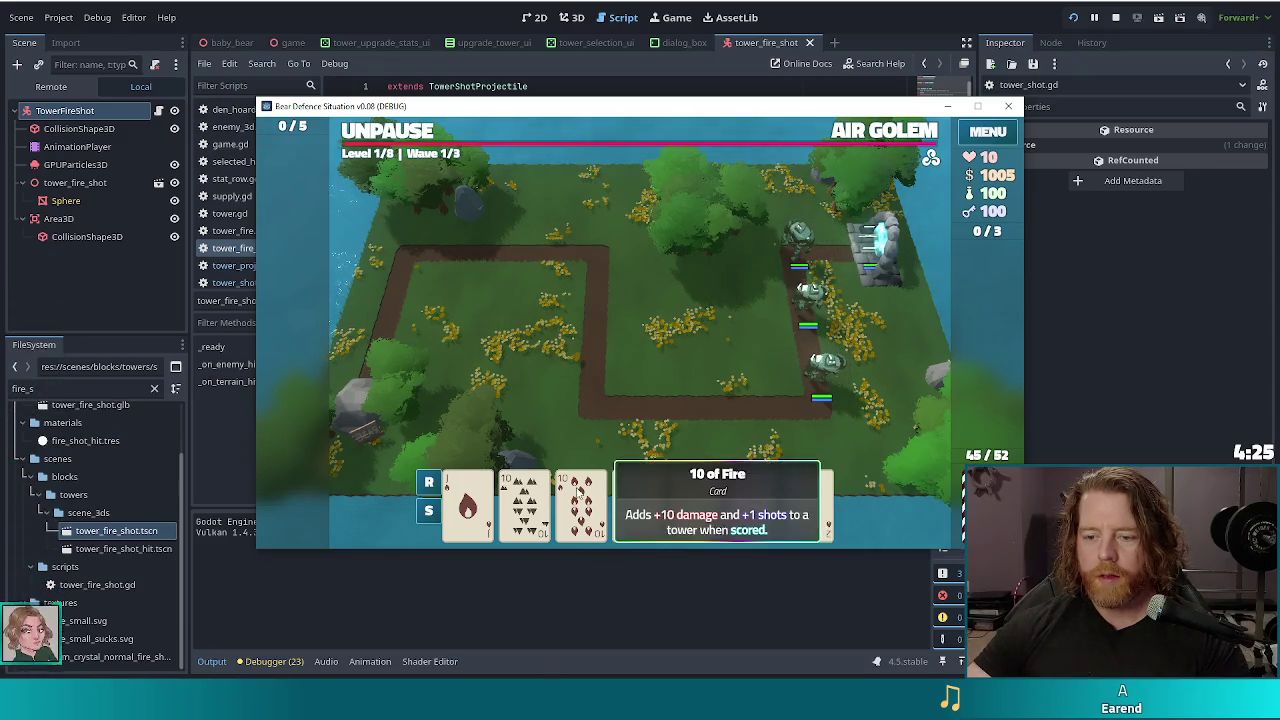
pyautogui.click(580, 505)
pyautogui.click(829, 307)
pyautogui.click(585, 434)
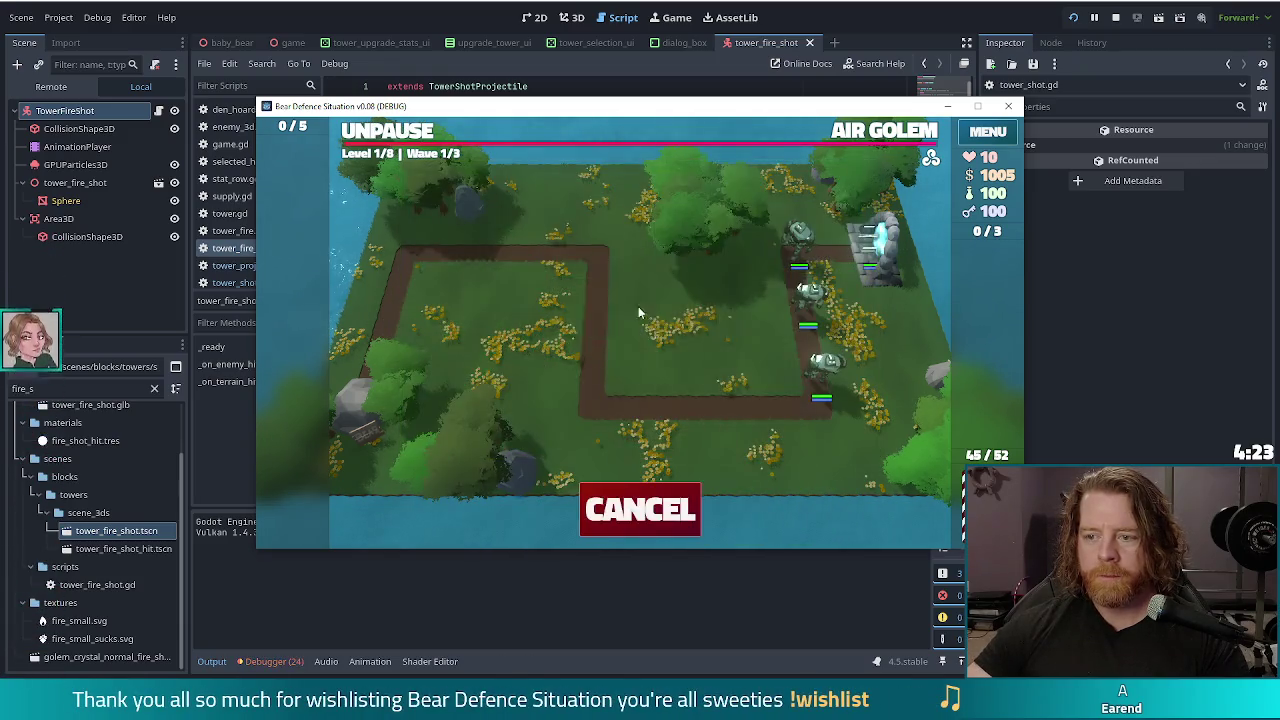
pyautogui.click(737, 350)
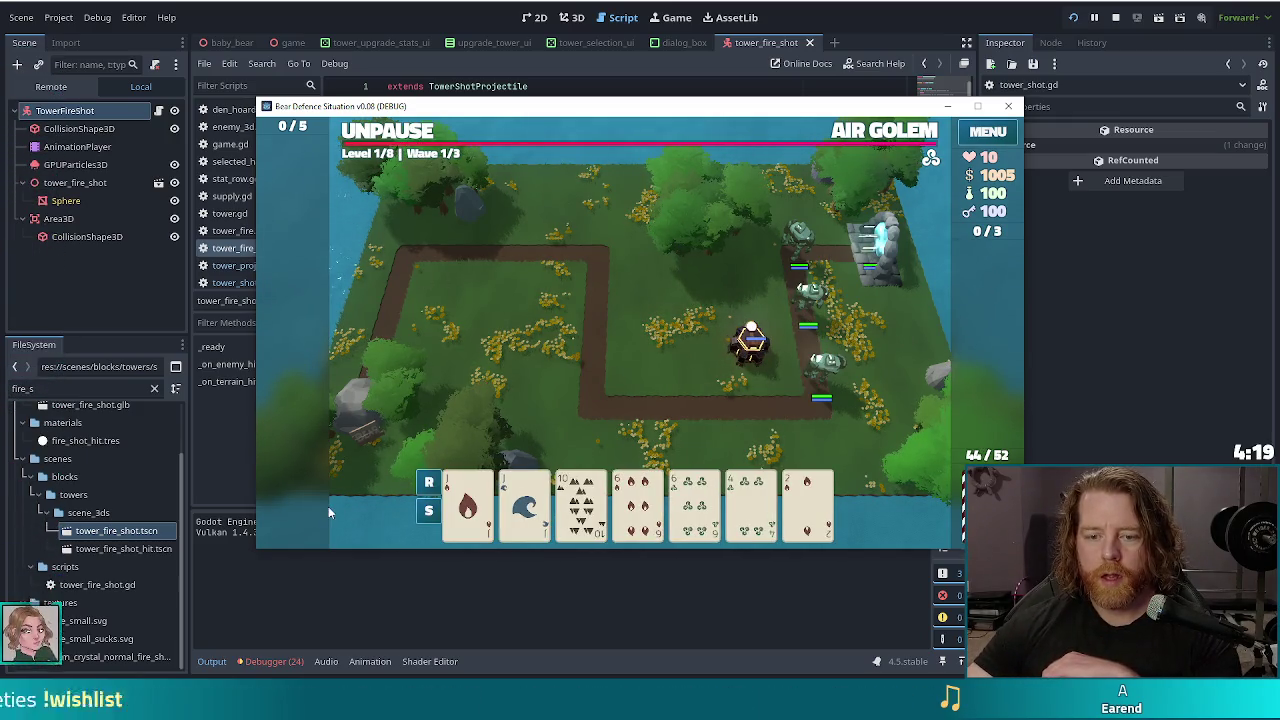
# Step: Switch to the editor and view the Debugger's Errors list
pyautogui.click(268, 661)
pyautogui.click(287, 494)
pyautogui.scroll(-5, 333, 540)
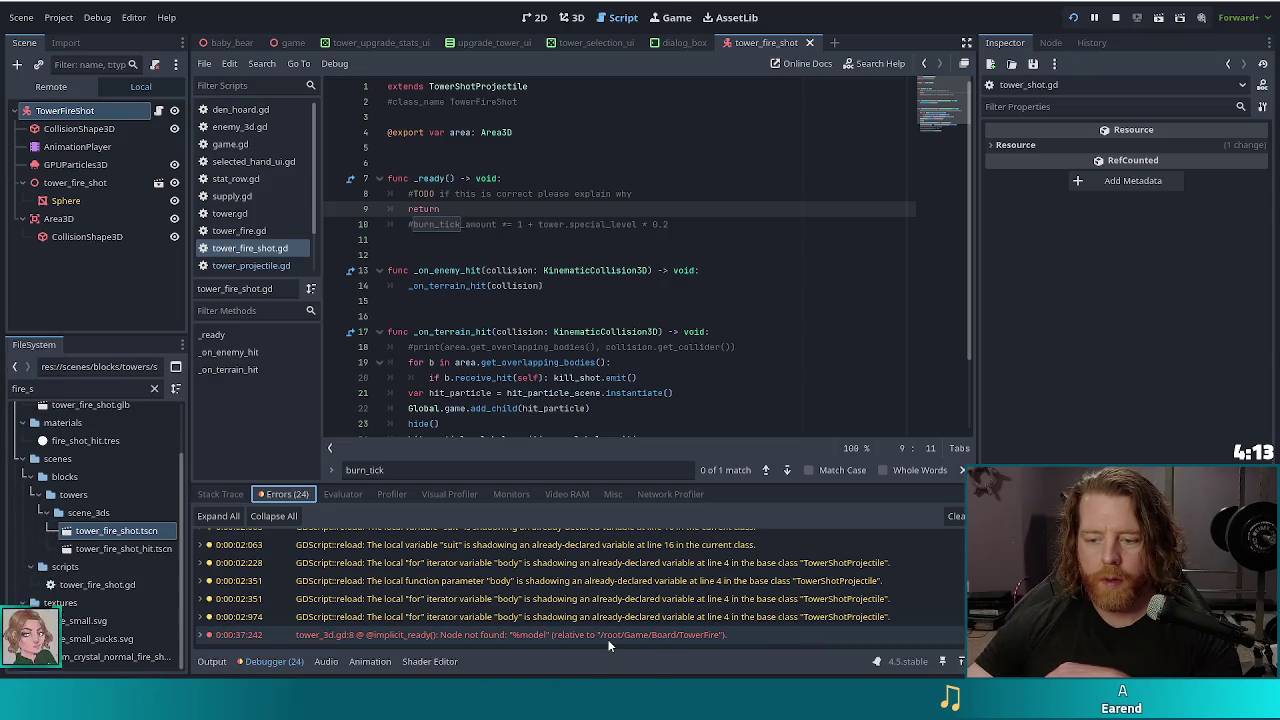
# Step: Let the wave advance briefly on the fire tower, then pause and return to the editor
pyautogui.moveTo(589, 638)
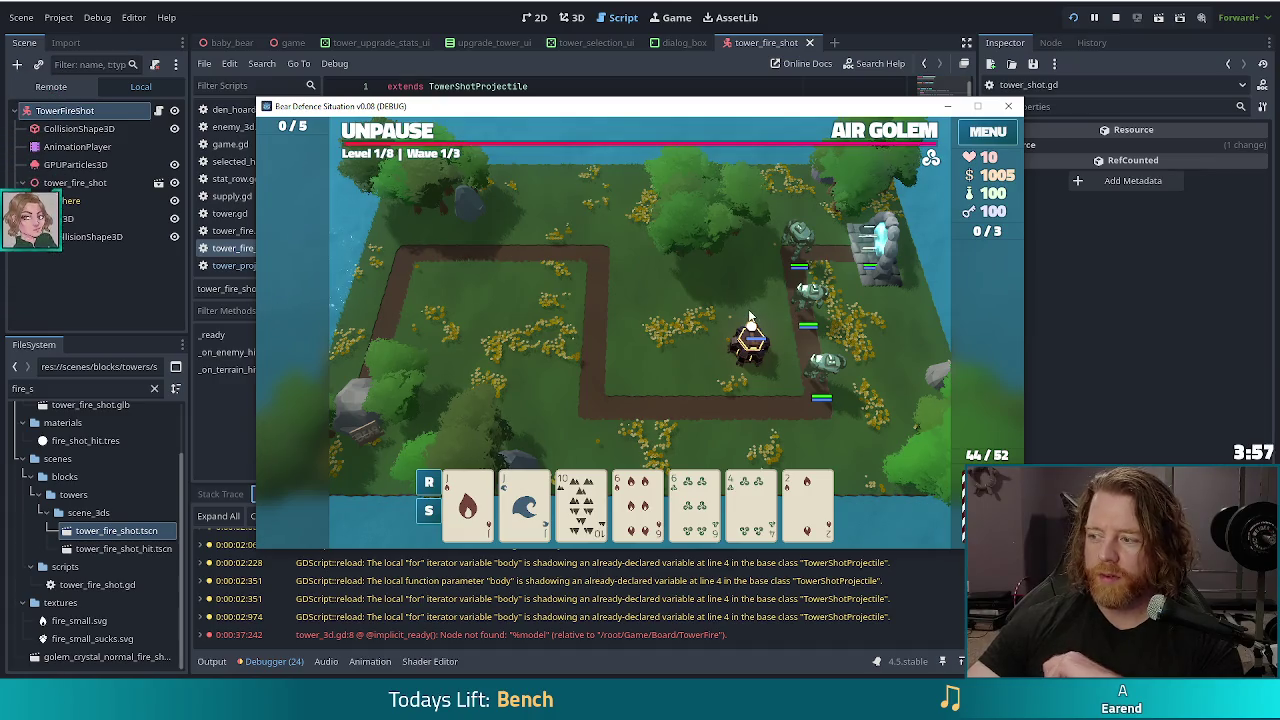
pyautogui.click(400, 131)
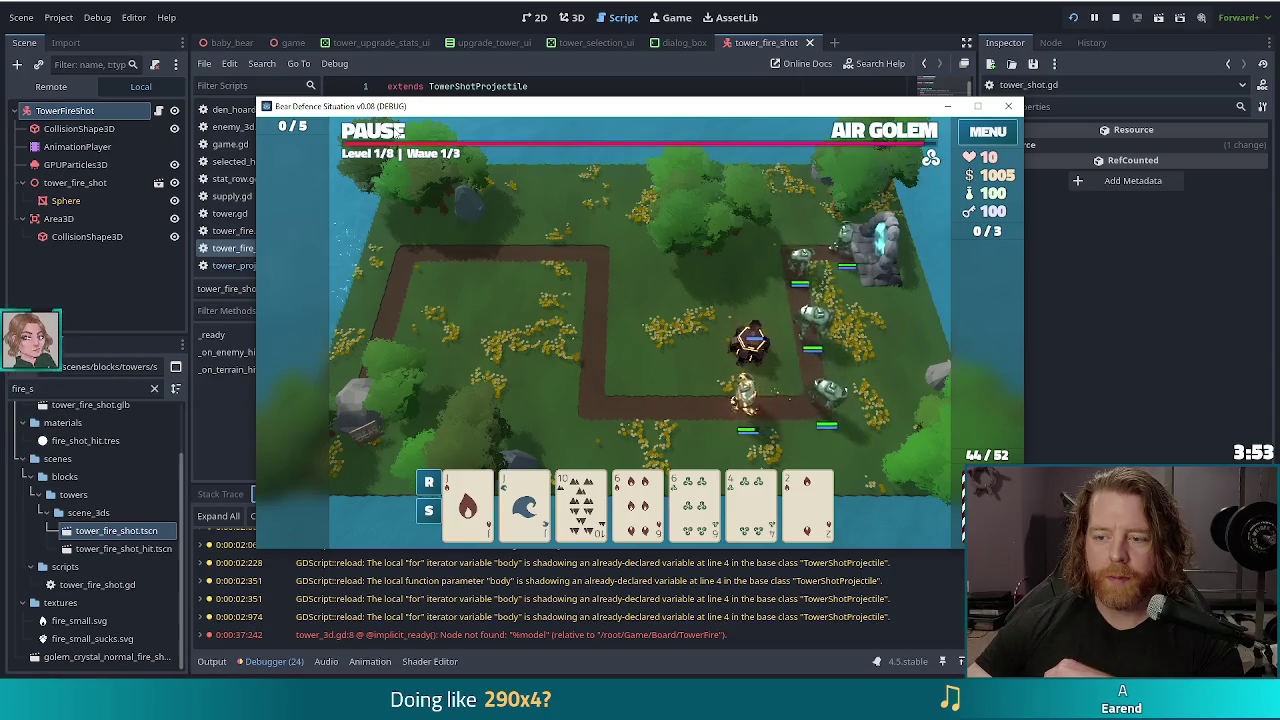
pyautogui.press('space')
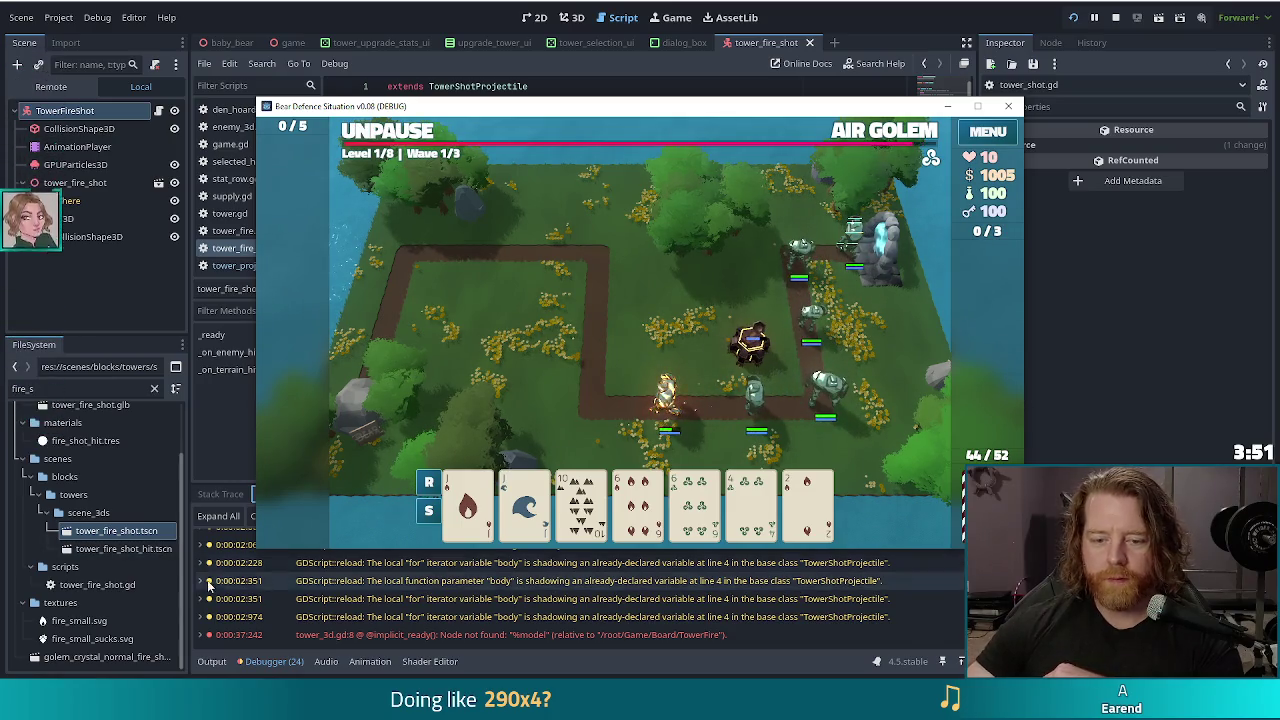
pyautogui.press('F5')
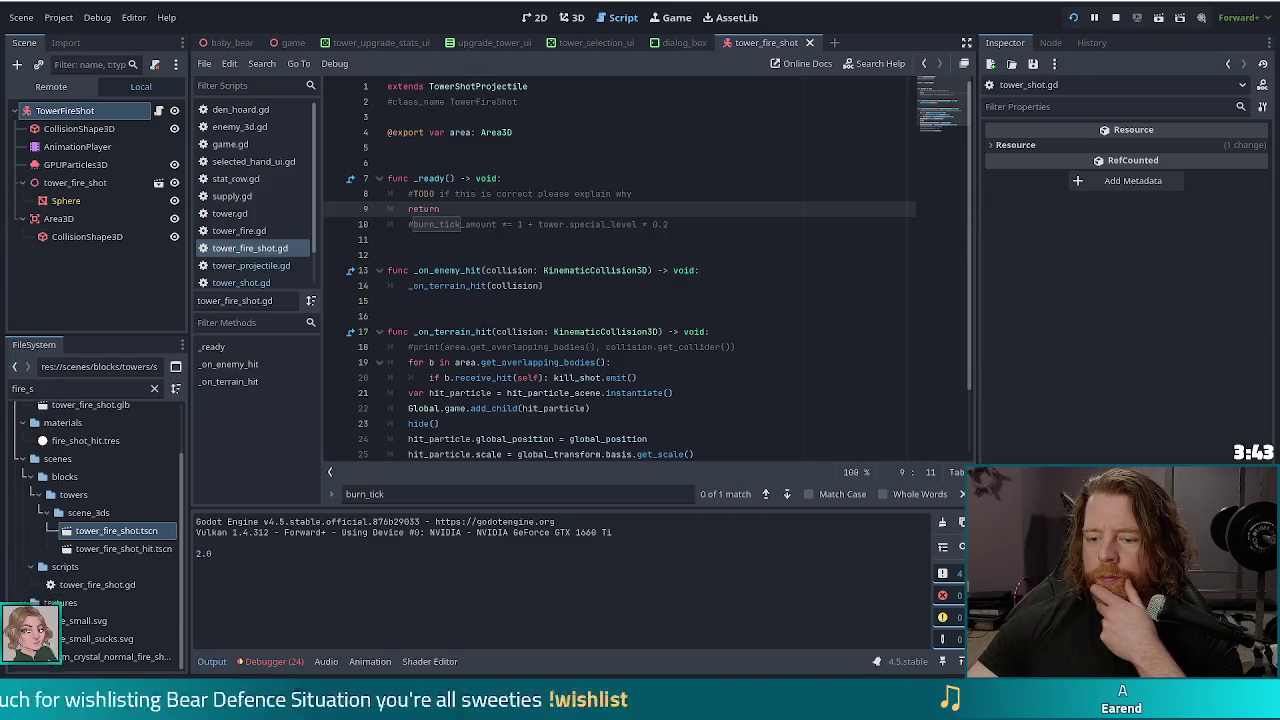
# Step: Run the wave again against the fire tower, then pause and read the repeated 2.0 output values
pyautogui.moveTo(572, 719)
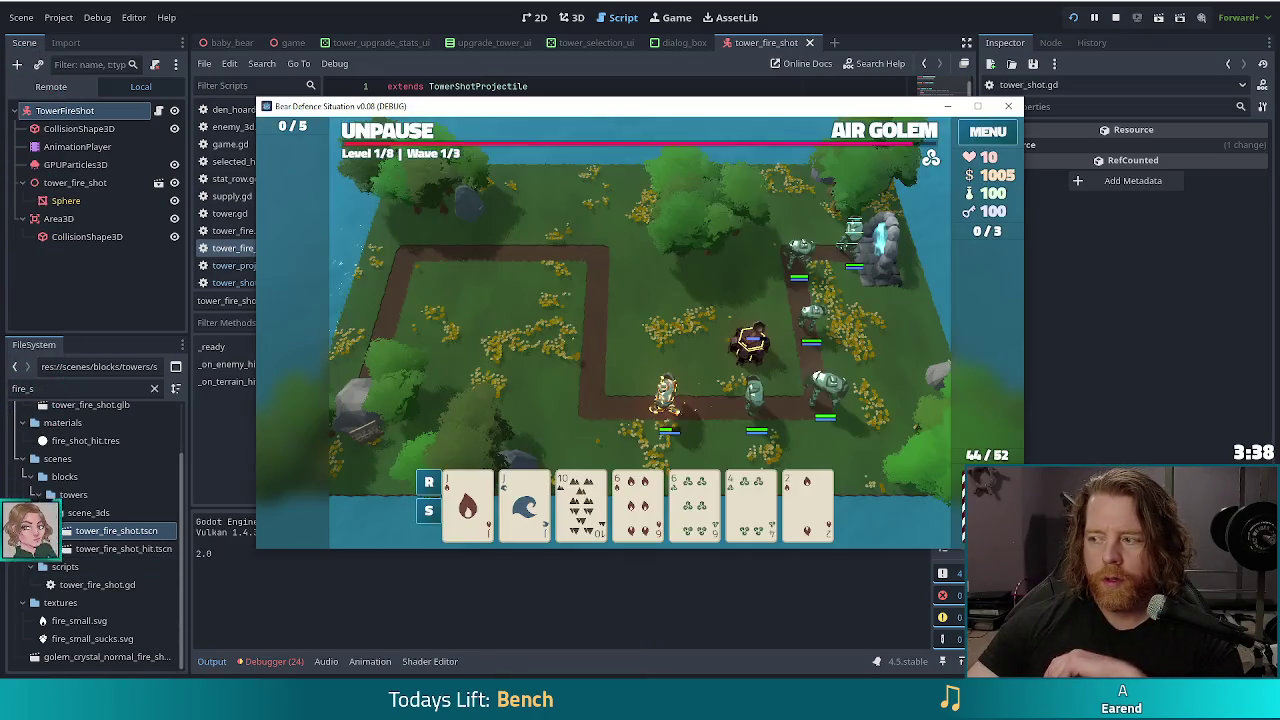
pyautogui.click(572, 719)
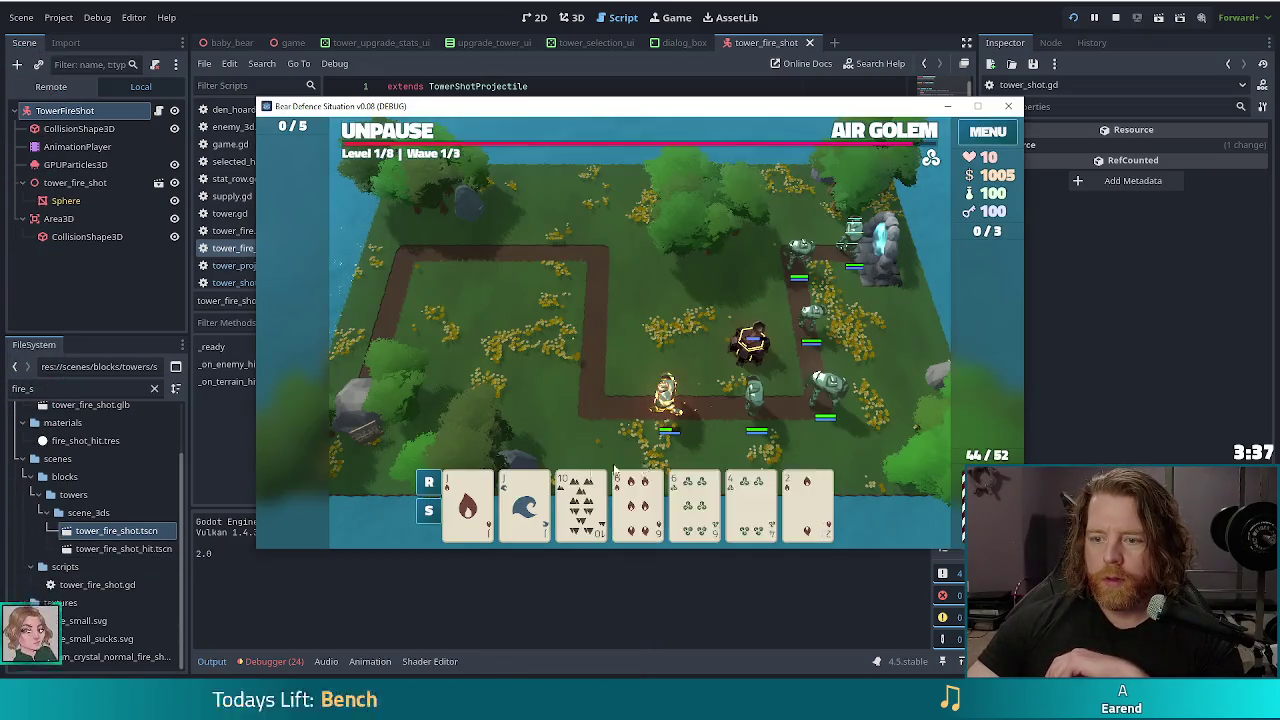
pyautogui.click(472, 503)
pyautogui.click(472, 503)
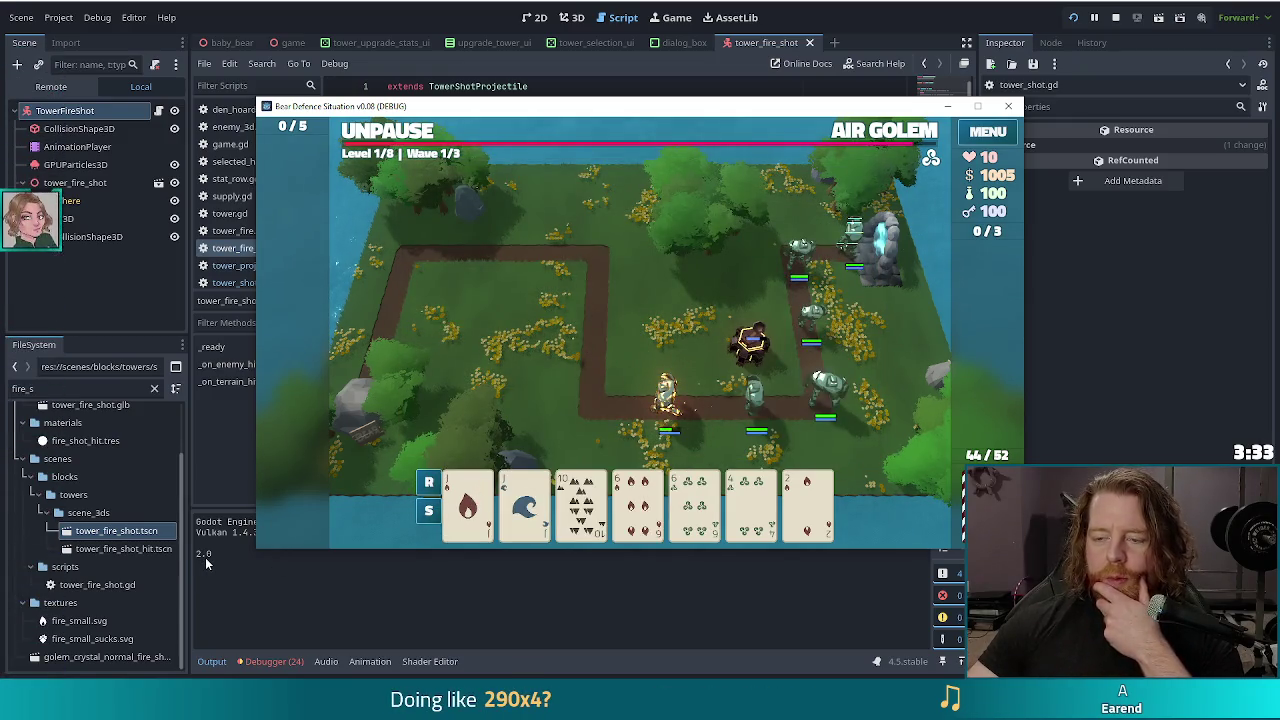
pyautogui.click(398, 134)
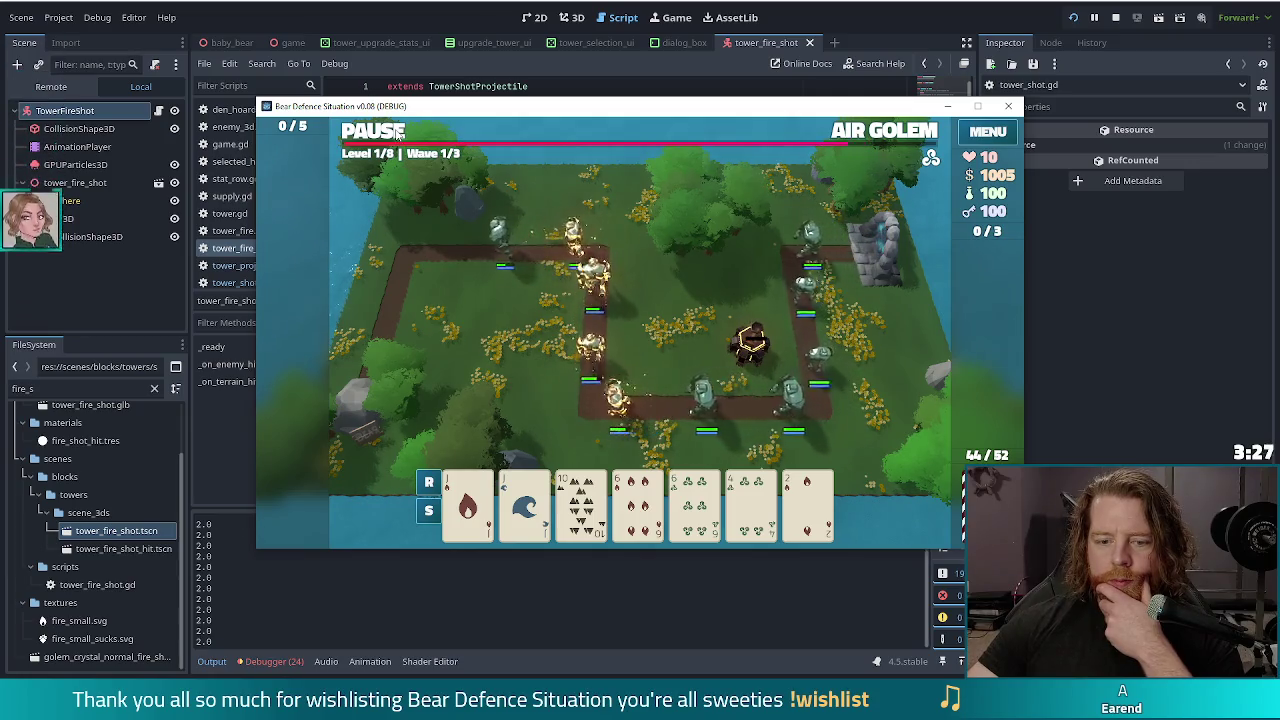
pyautogui.click(398, 134)
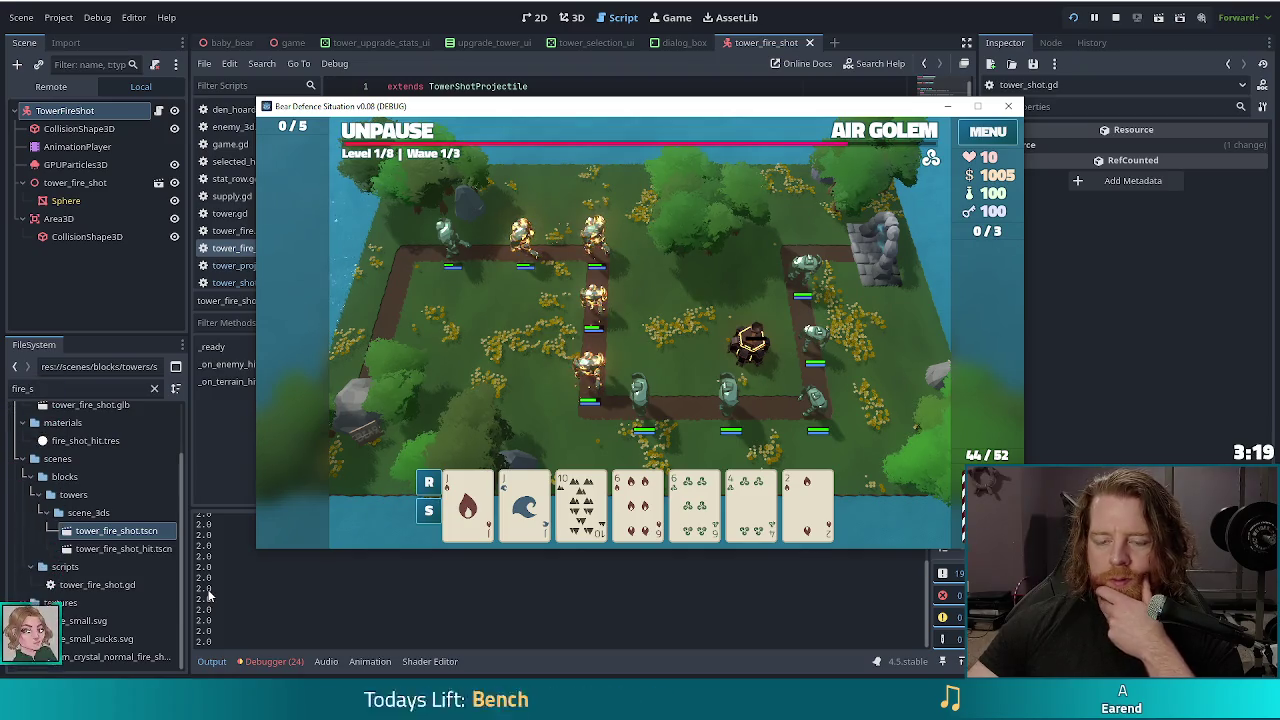
pyautogui.click(432, 6)
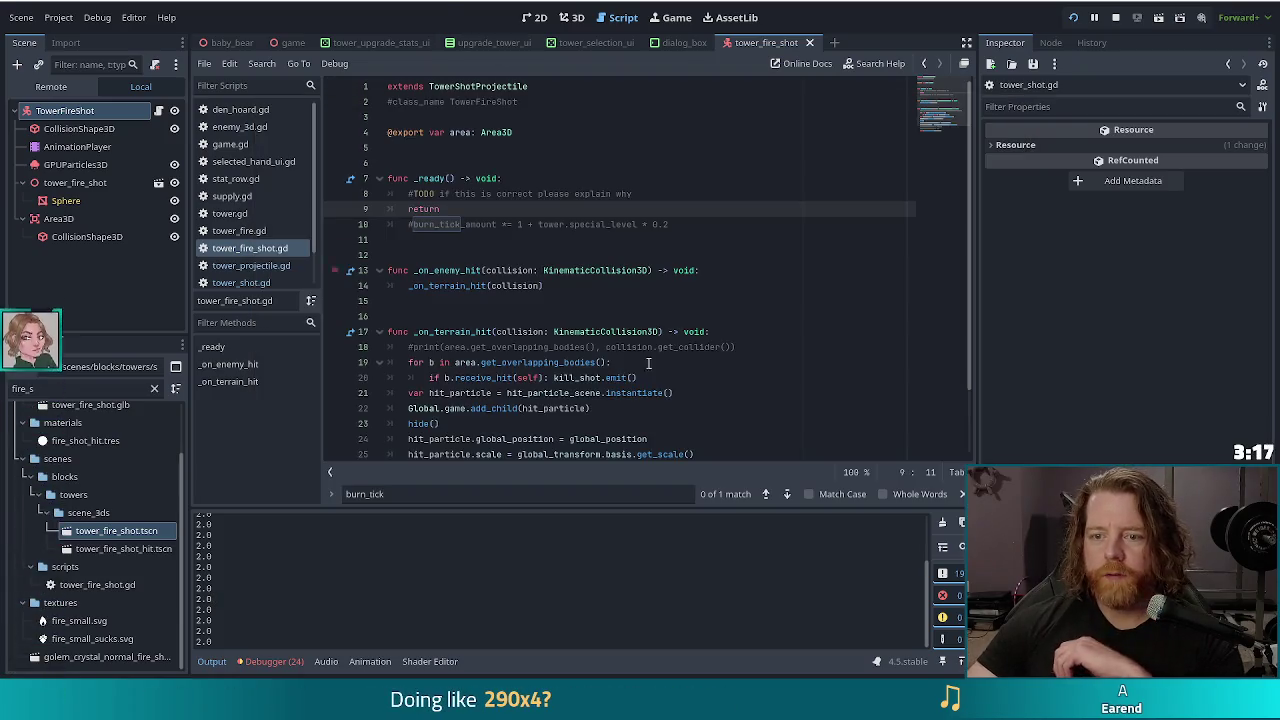
# Step: Comment out the early return, restore the burn_tick line without ' * 0.2', and save tower_fire_shot.gd
pyautogui.click(692, 225)
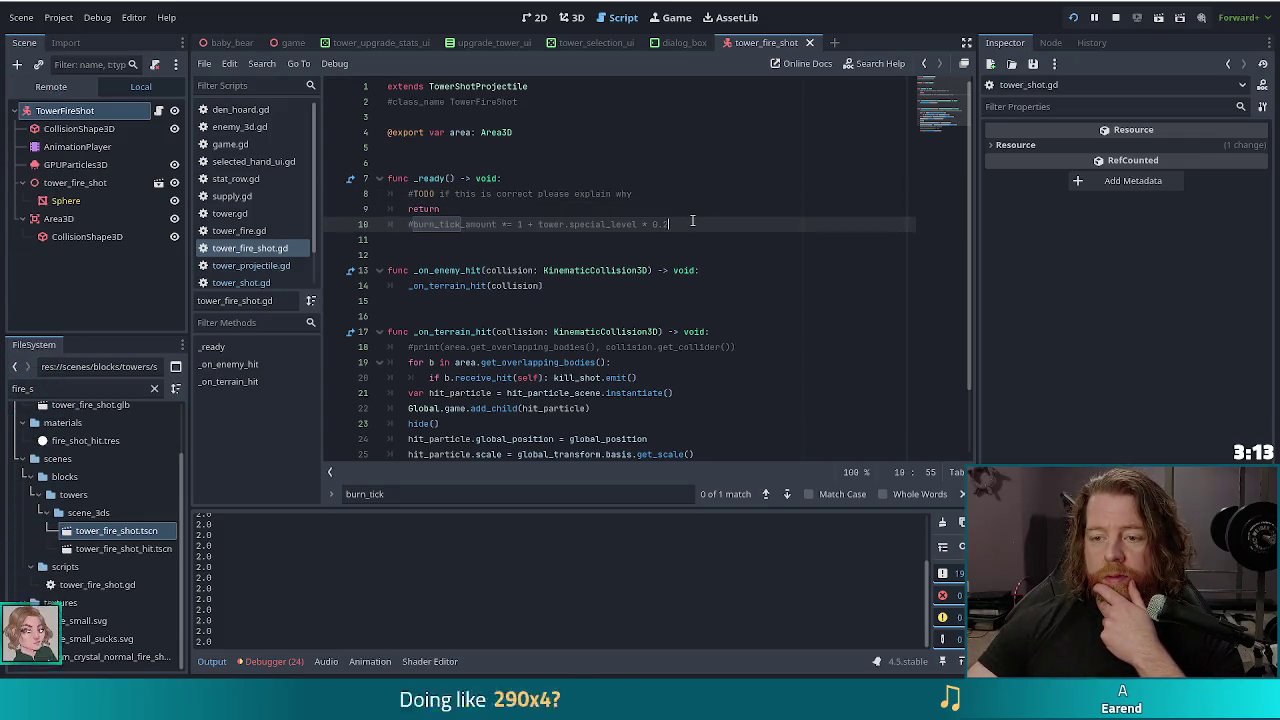
pyautogui.click(410, 208)
pyautogui.hotkey('ctrl', 'k')
pyautogui.press('Down')
pyautogui.hotkey('ctrl', 'k')
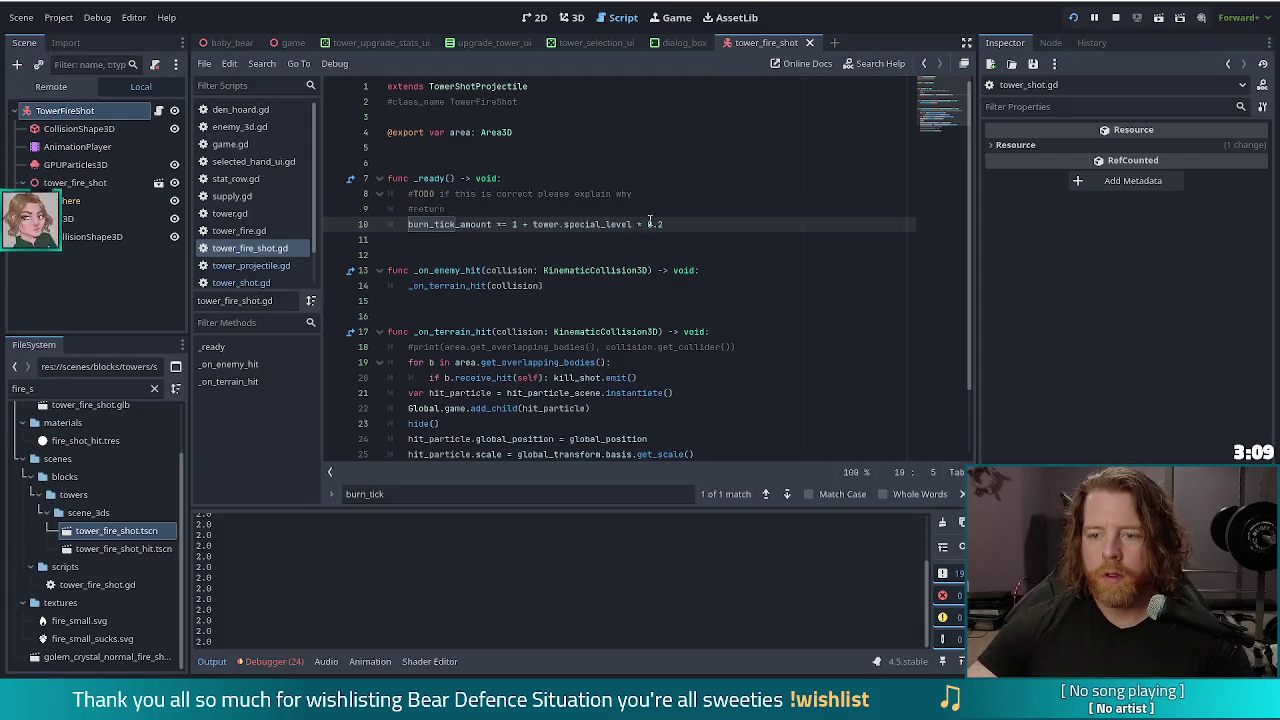
pyautogui.press('BackSpace')
pyautogui.press('BackSpace')
pyautogui.press('BackSpace')
pyautogui.hotkey('ctrl', 's')
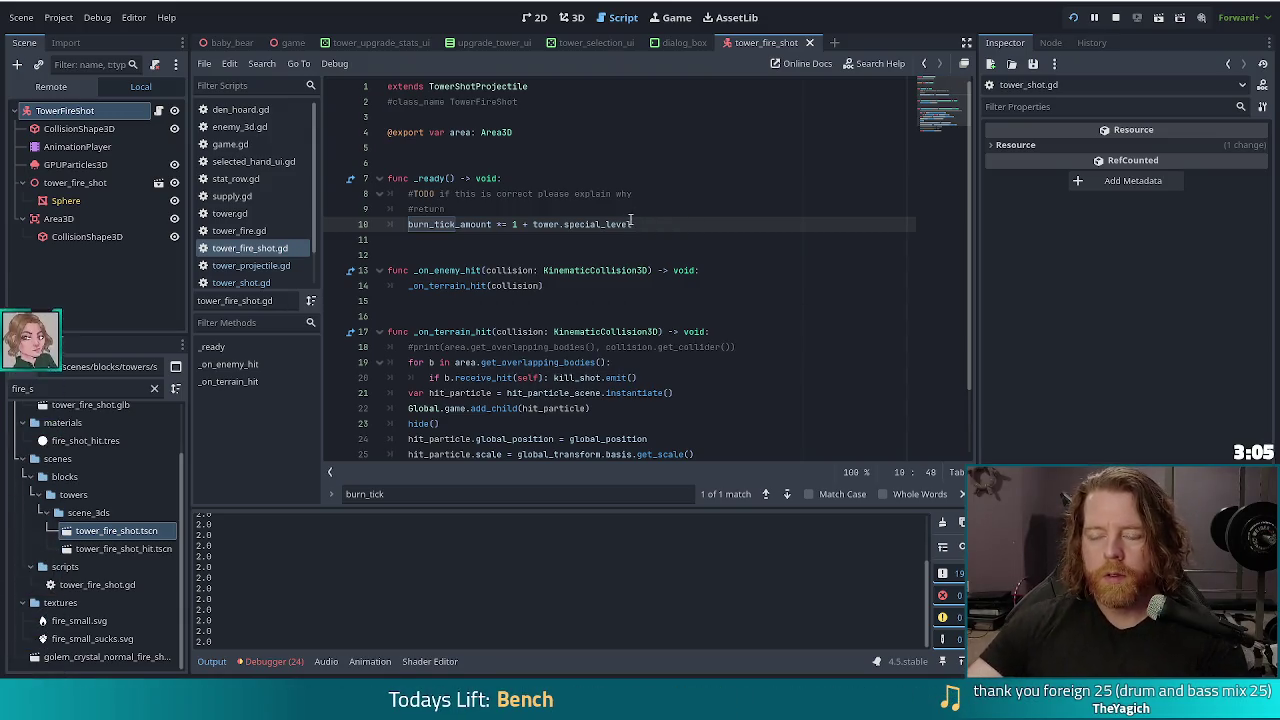
# Step: Select and review the 1 + tower.special_level expression on line 10
pyautogui.moveTo(630, 224); pyautogui.dragTo(513, 224)
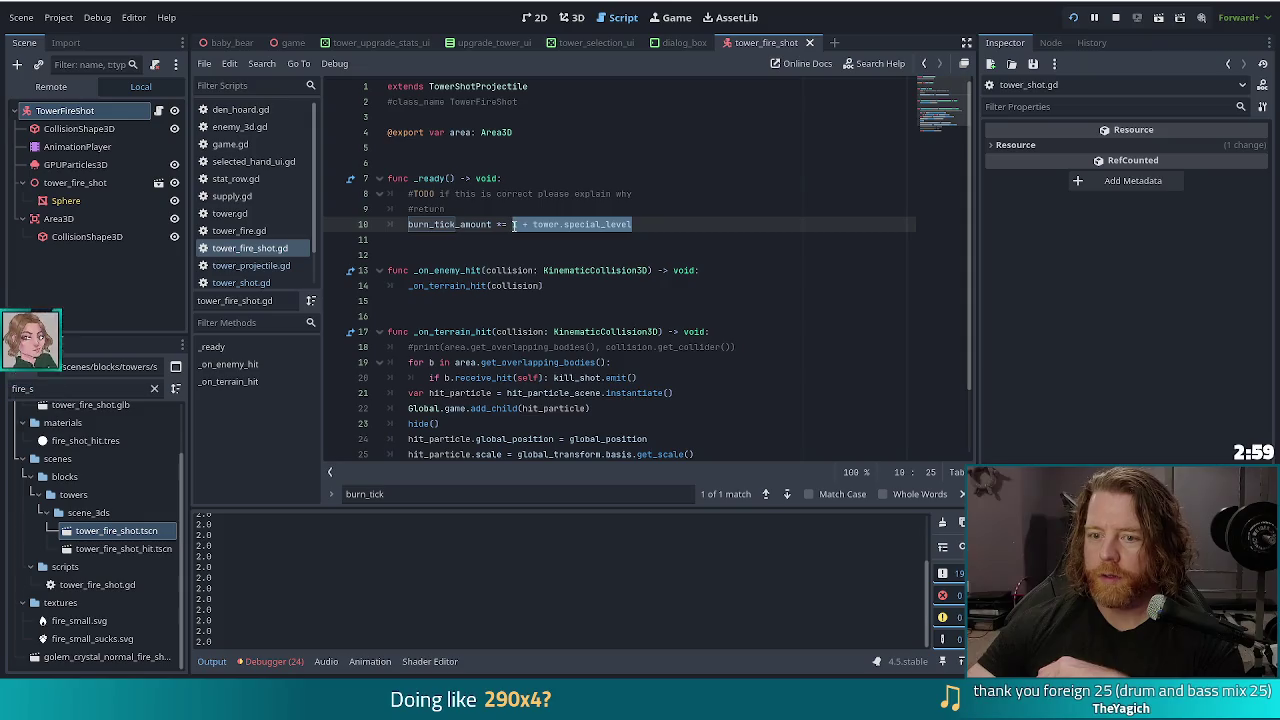
pyautogui.rightClick(513, 224)
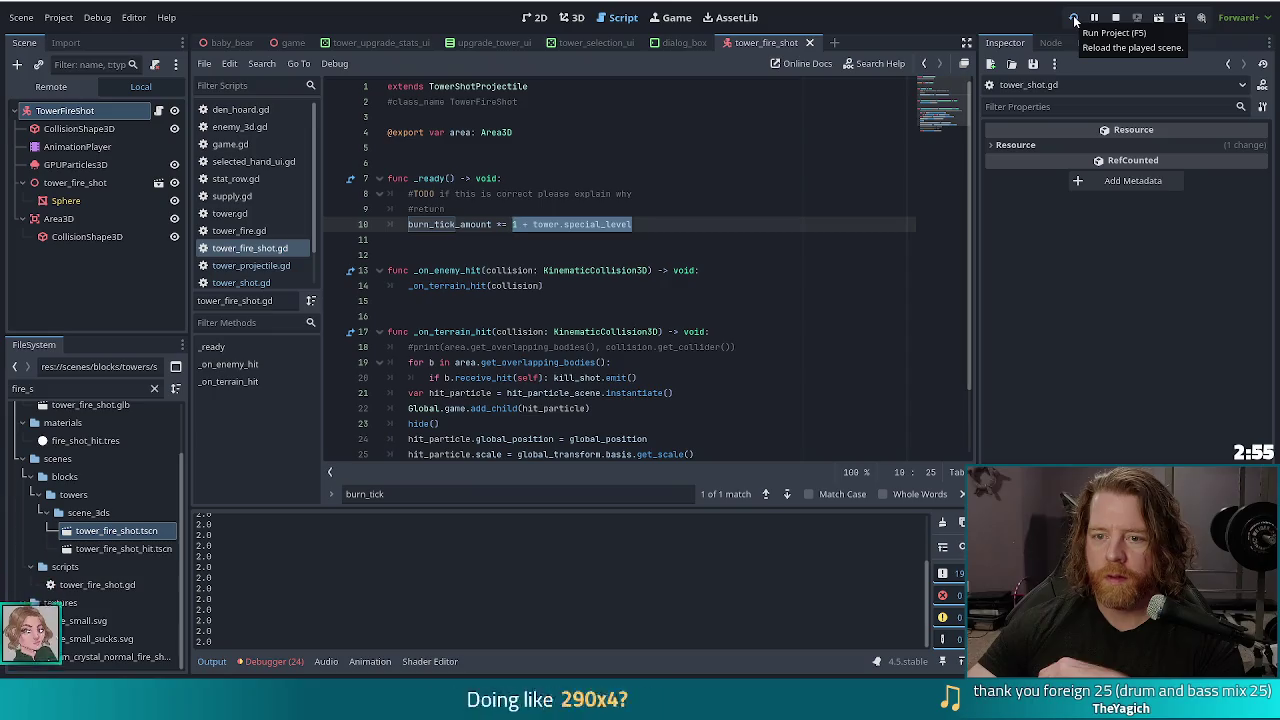
pyautogui.click(533, 208)
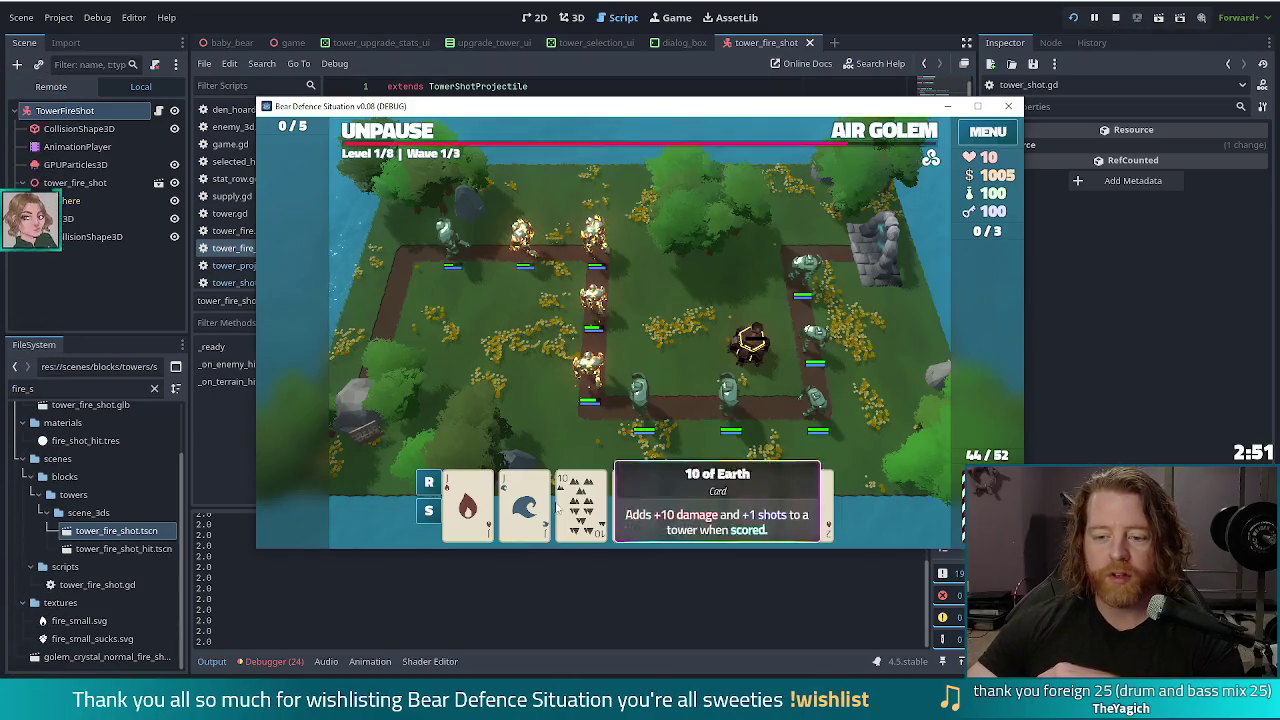
# Step: Play the Jack of Fire card as a second Fire Tower left of the first
pyautogui.click(467, 505)
pyautogui.click(585, 433)
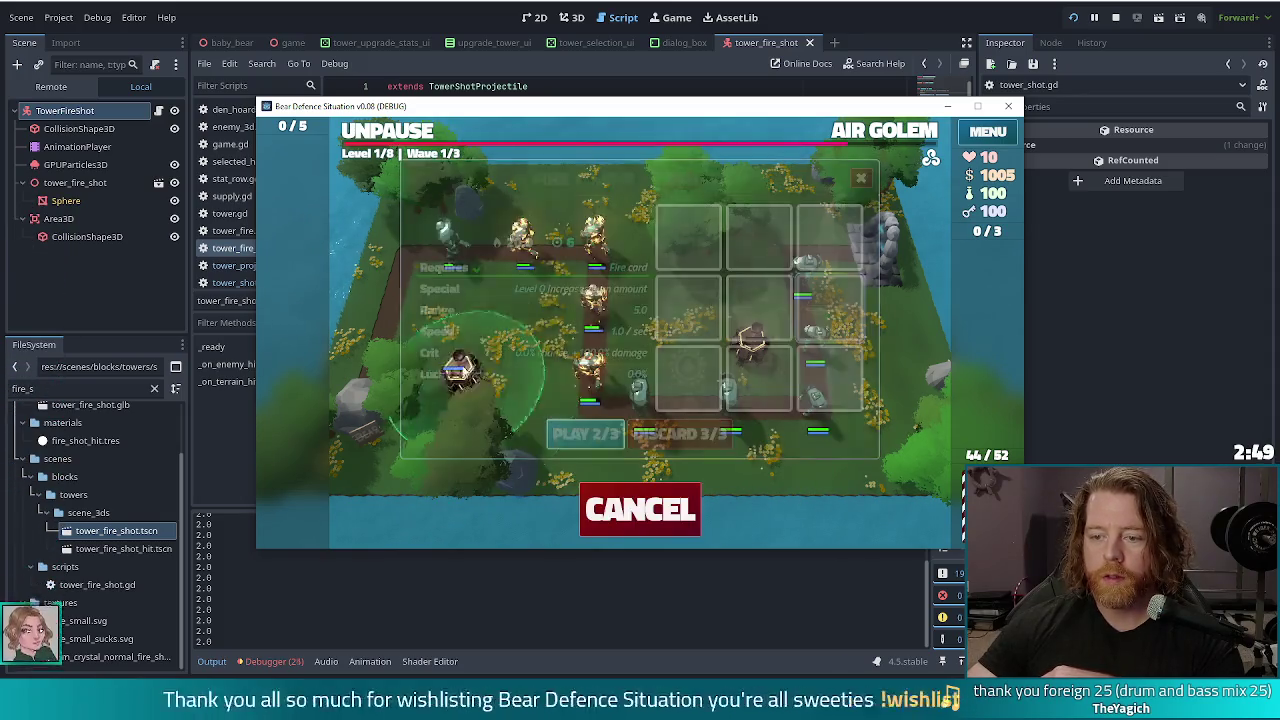
pyautogui.click(645, 343)
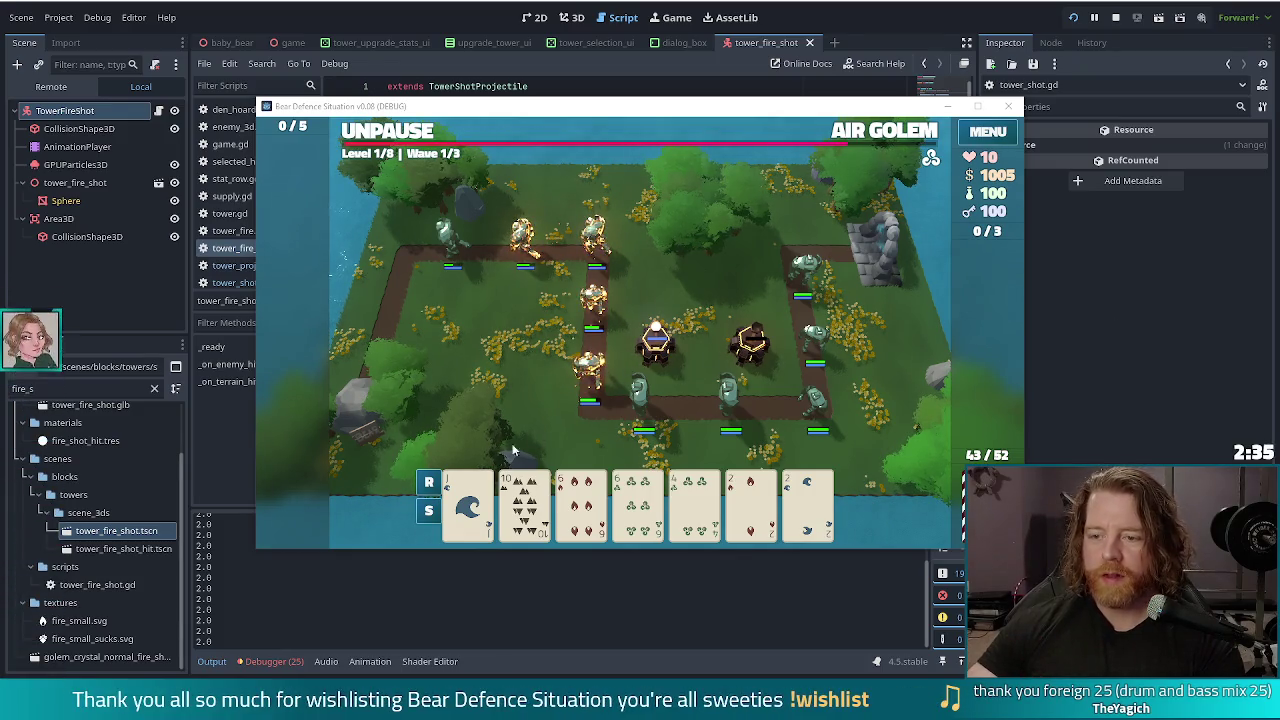
# Step: Let the Air Golem wave attack the towers, then pause and return to line 10 of the script
pyautogui.click(846, 146)
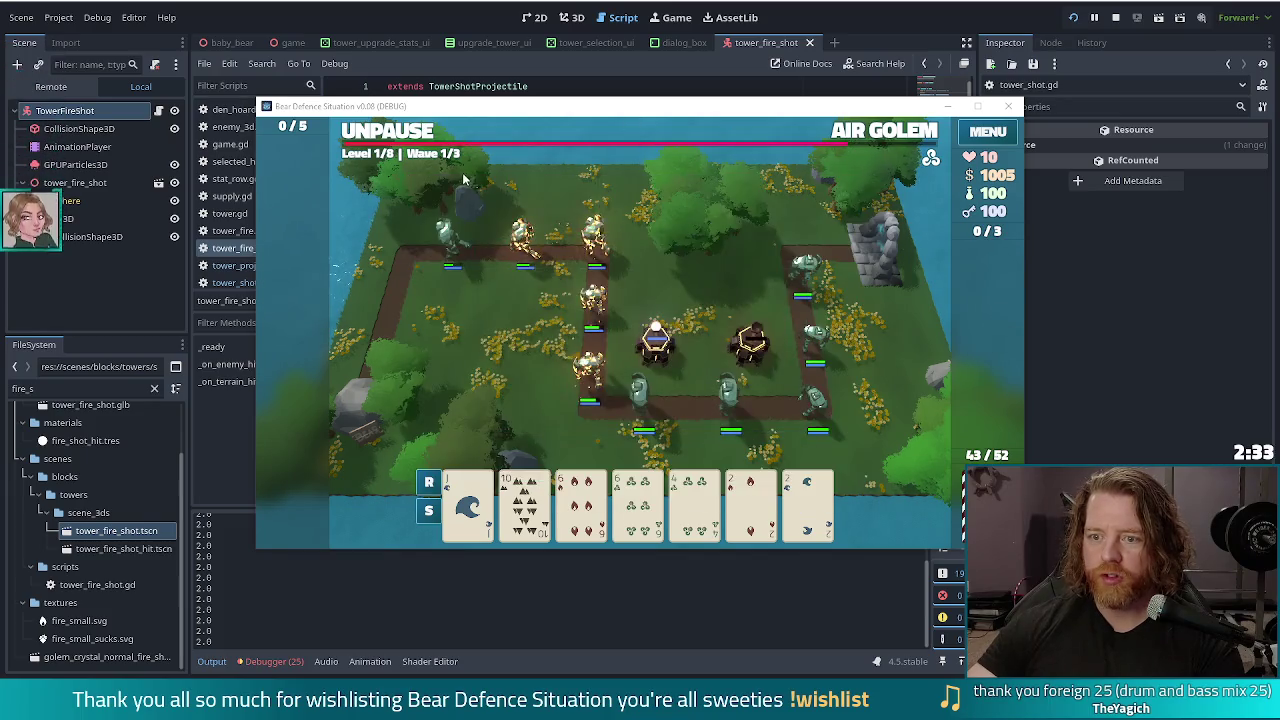
pyautogui.click(398, 133)
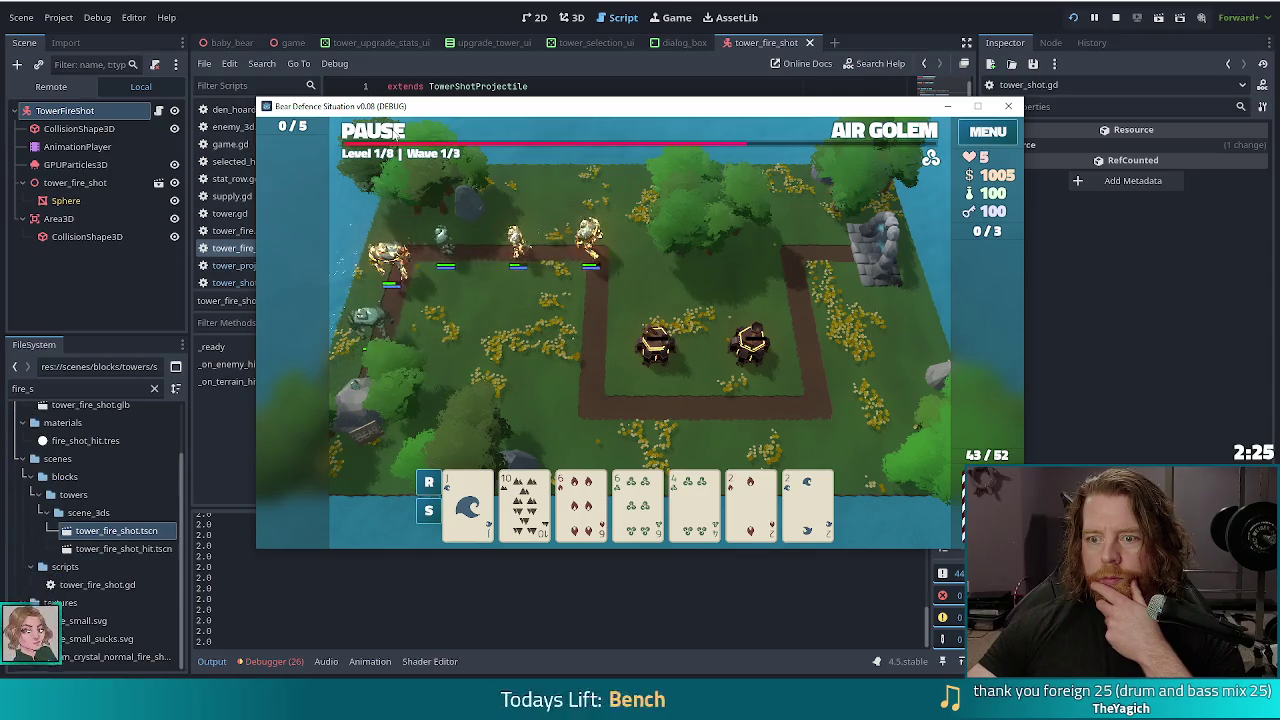
pyautogui.click(397, 136)
pyautogui.click(548, 293)
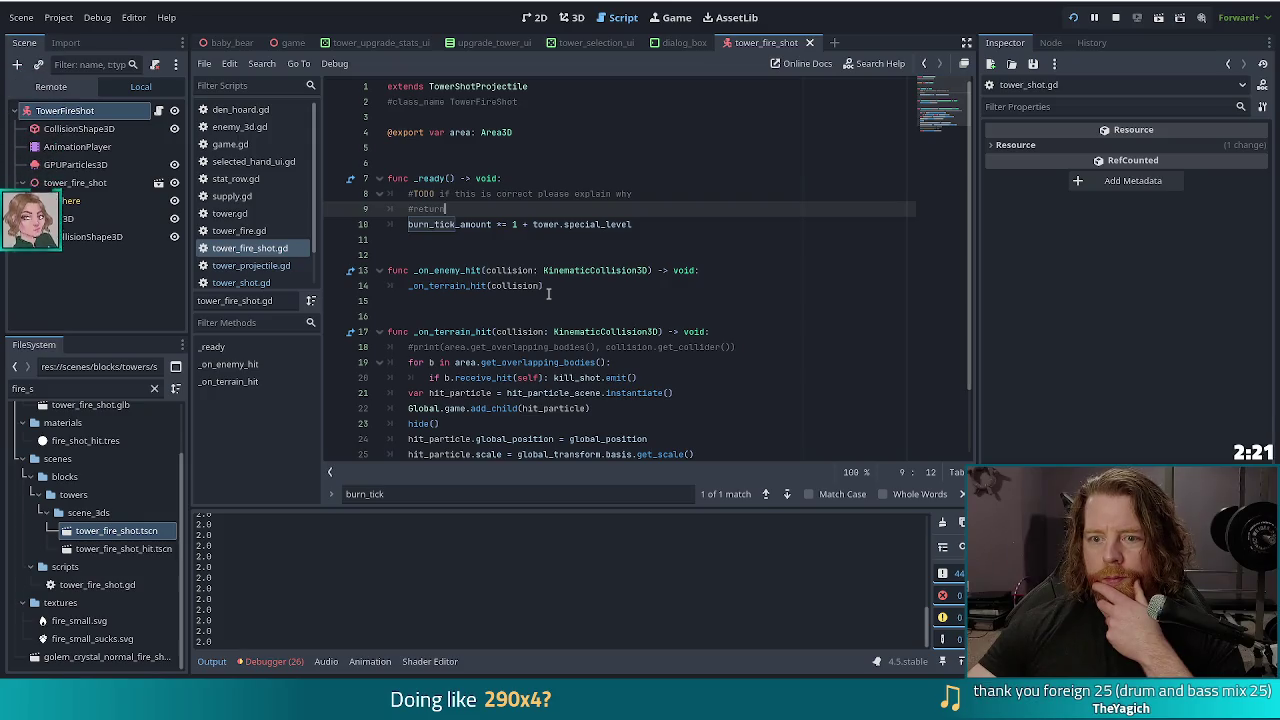
pyautogui.click(676, 225)
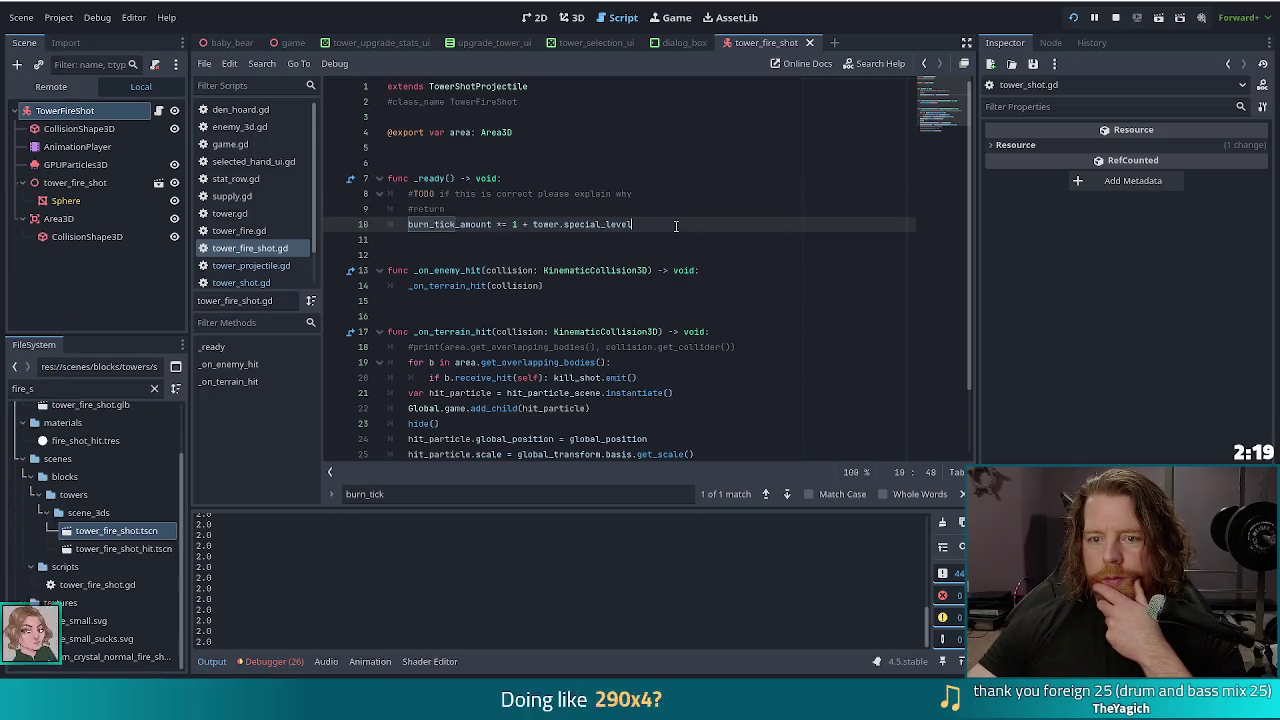
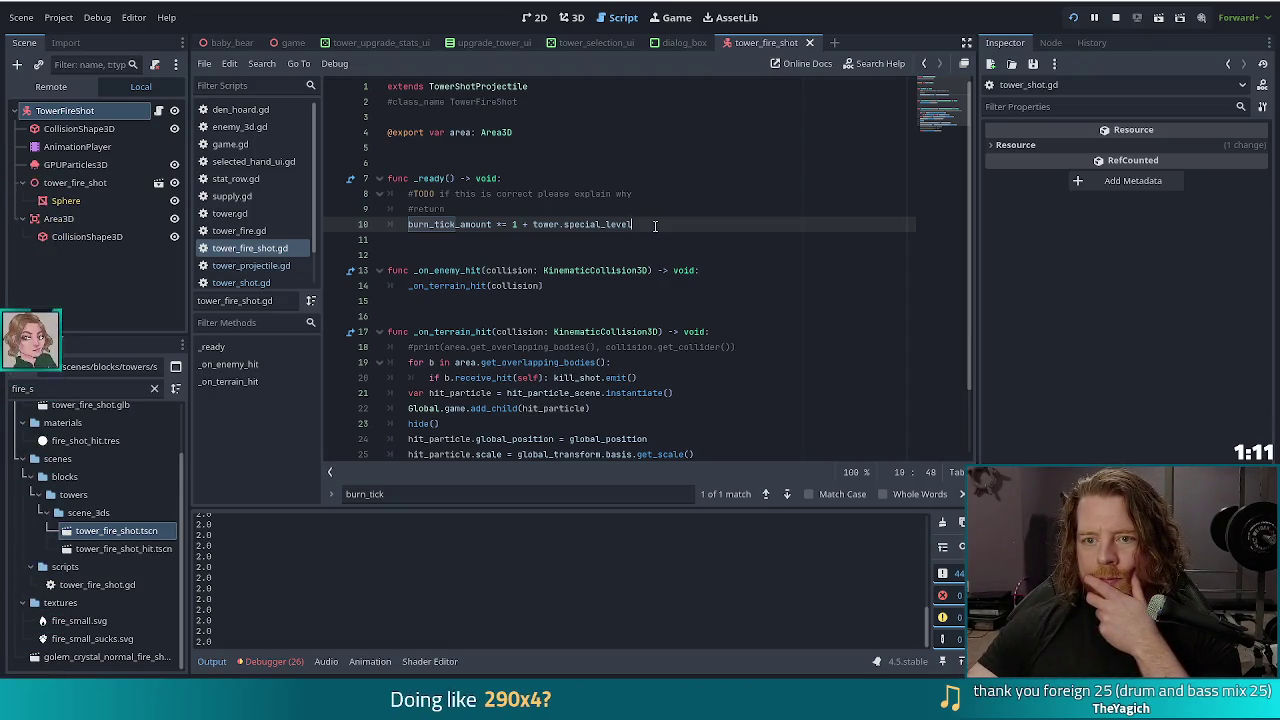
# Step: Run the Bear Defence Situation project from the editor to test it
pyautogui.click(1075, 20)
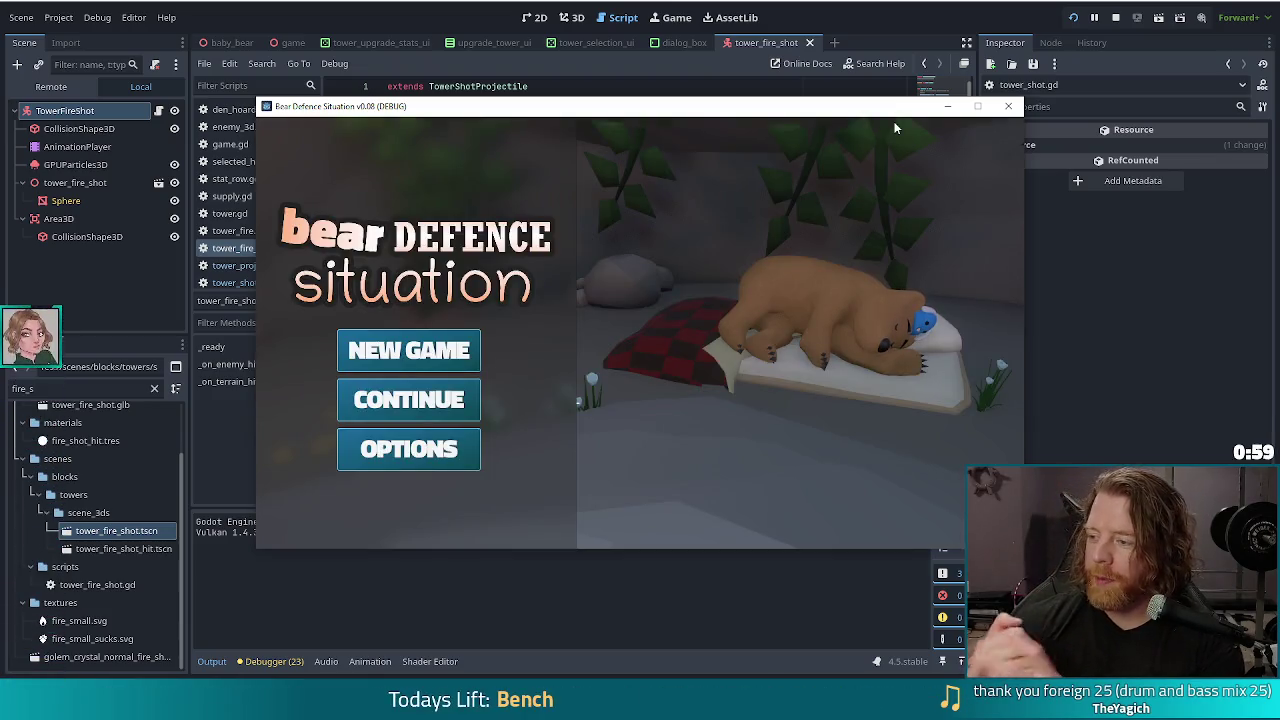
# Step: Start a new Fire Golem game, check the Ace card's tower options, and open the console
pyautogui.click(413, 349)
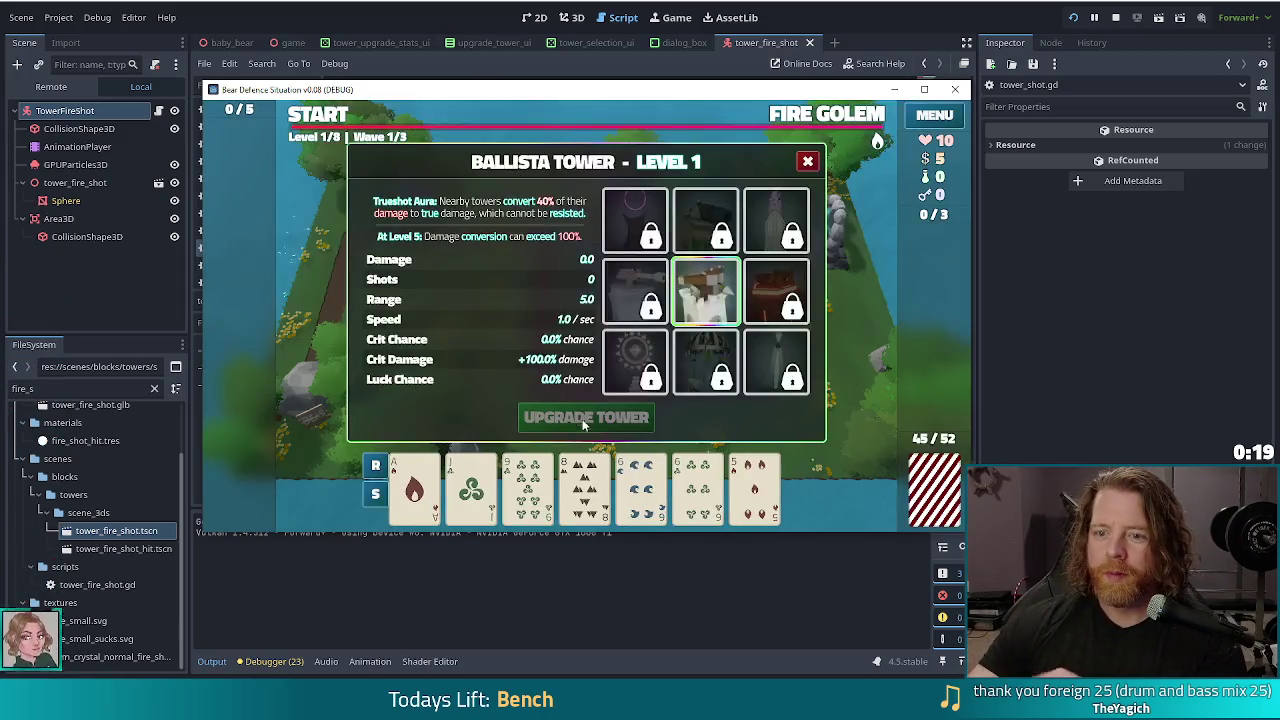
pyautogui.click(808, 162)
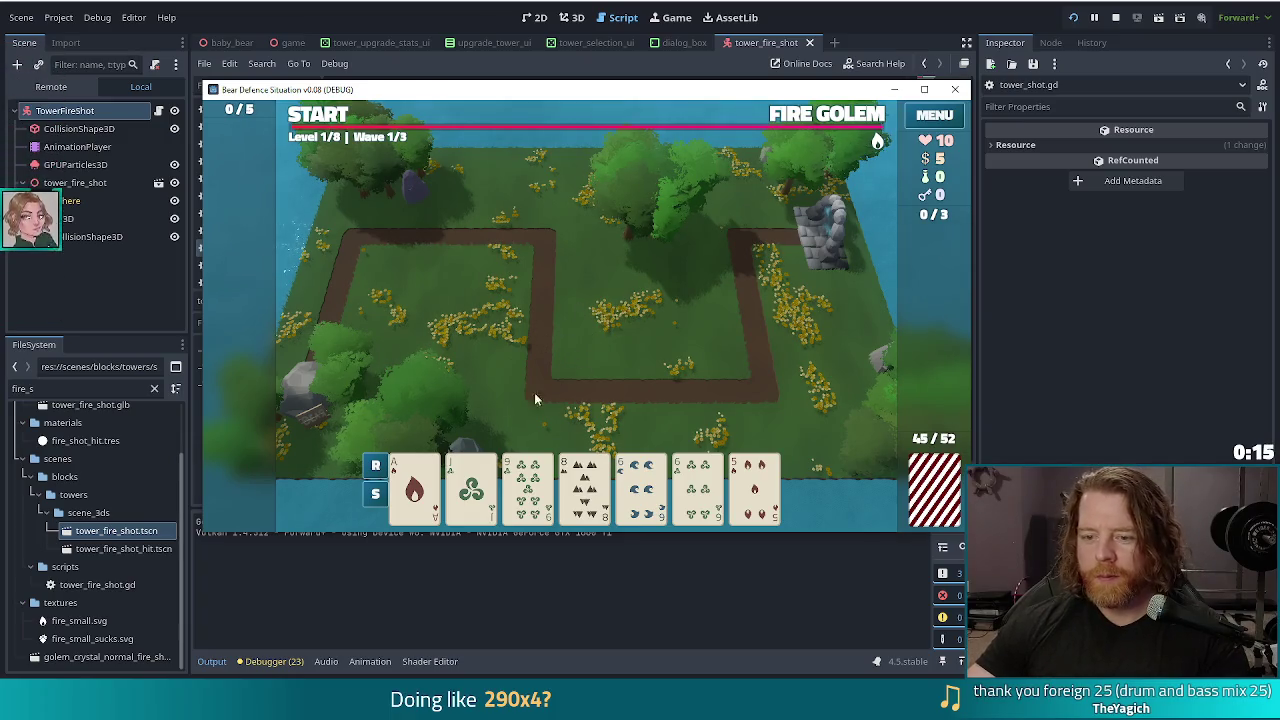
pyautogui.click(414, 488)
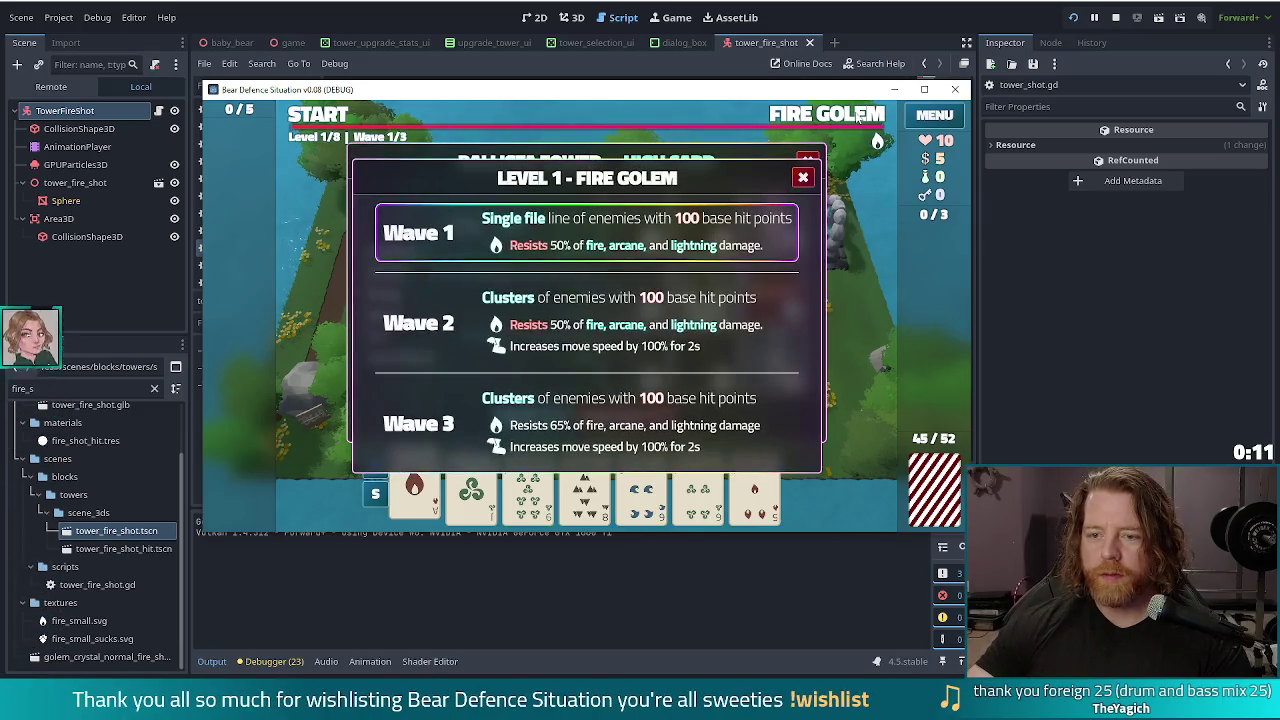
pyautogui.click(670, 104)
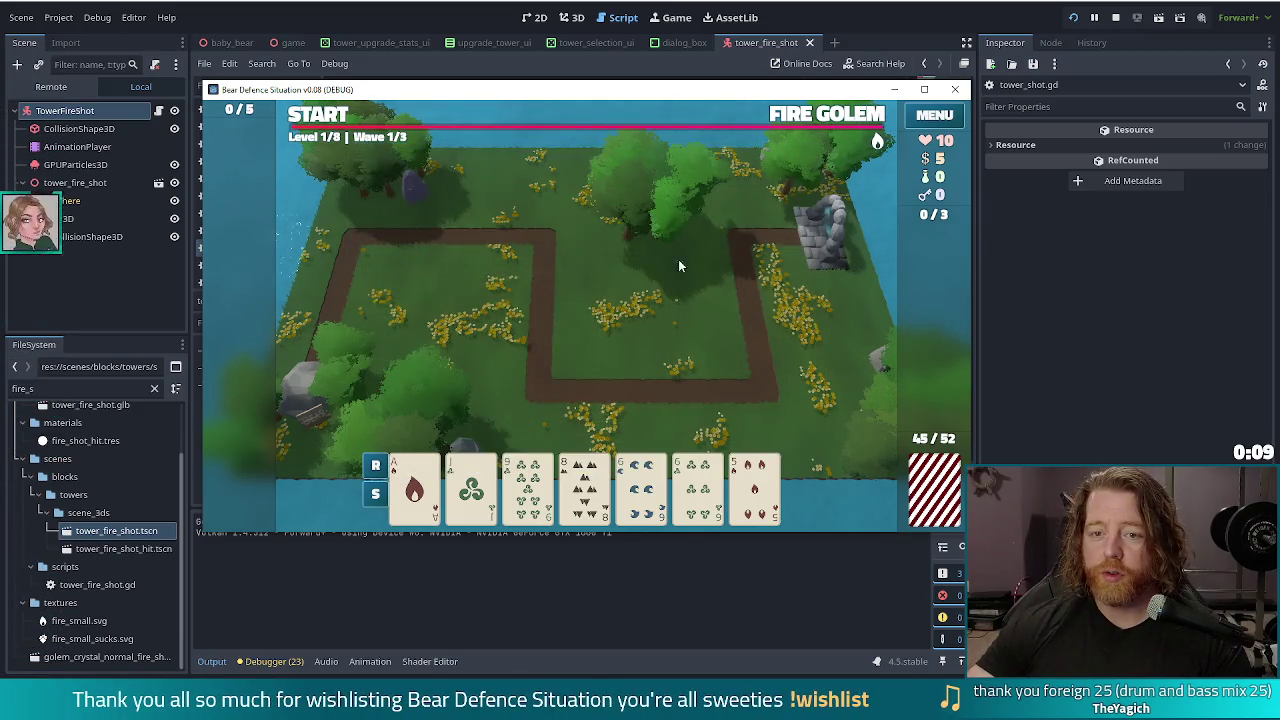
pyautogui.press('`')
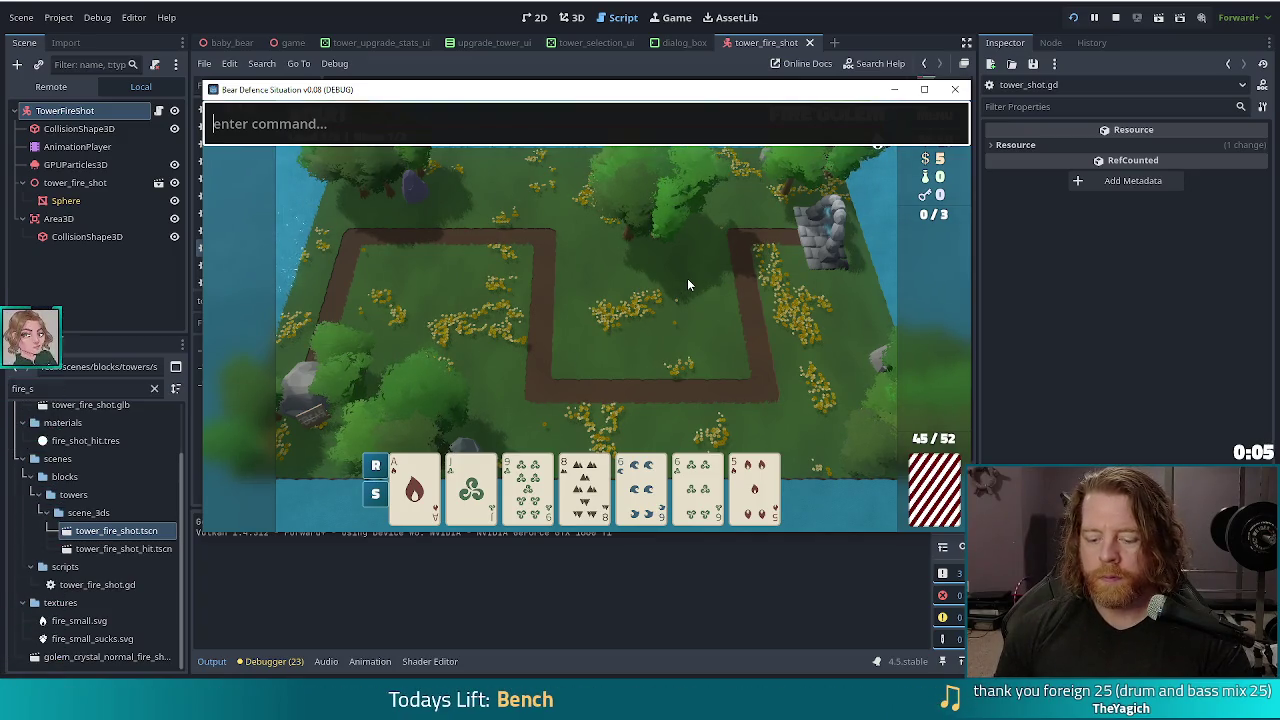
# Step: Run the console commands set_enemy golem_air and test_kit
pyautogui.write('set_enemy go')
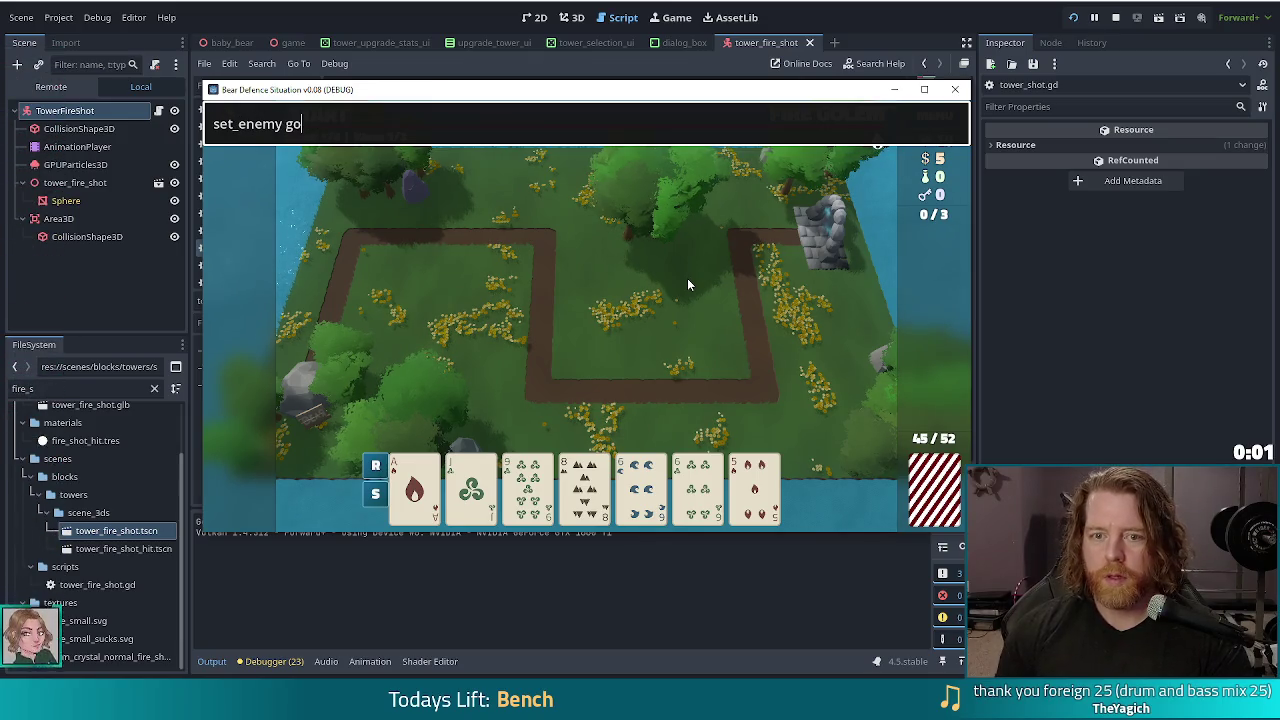
pyautogui.write('lem_airs')
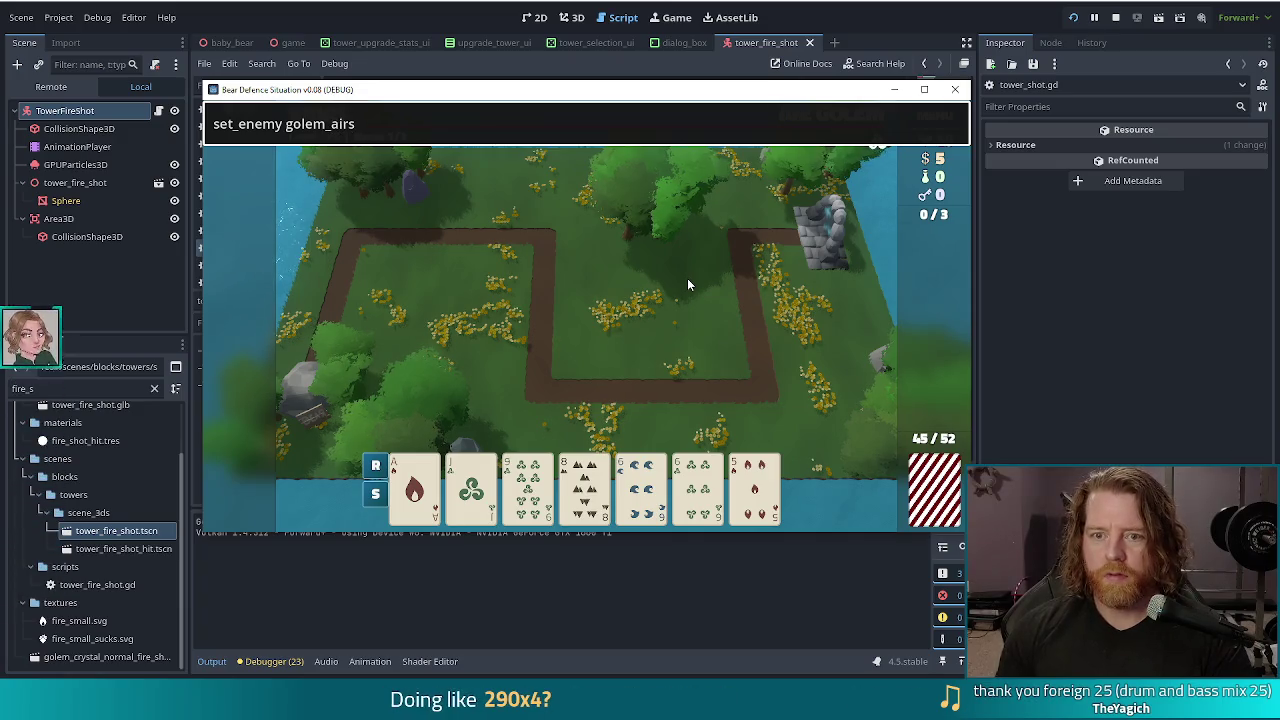
pyautogui.press('Return')
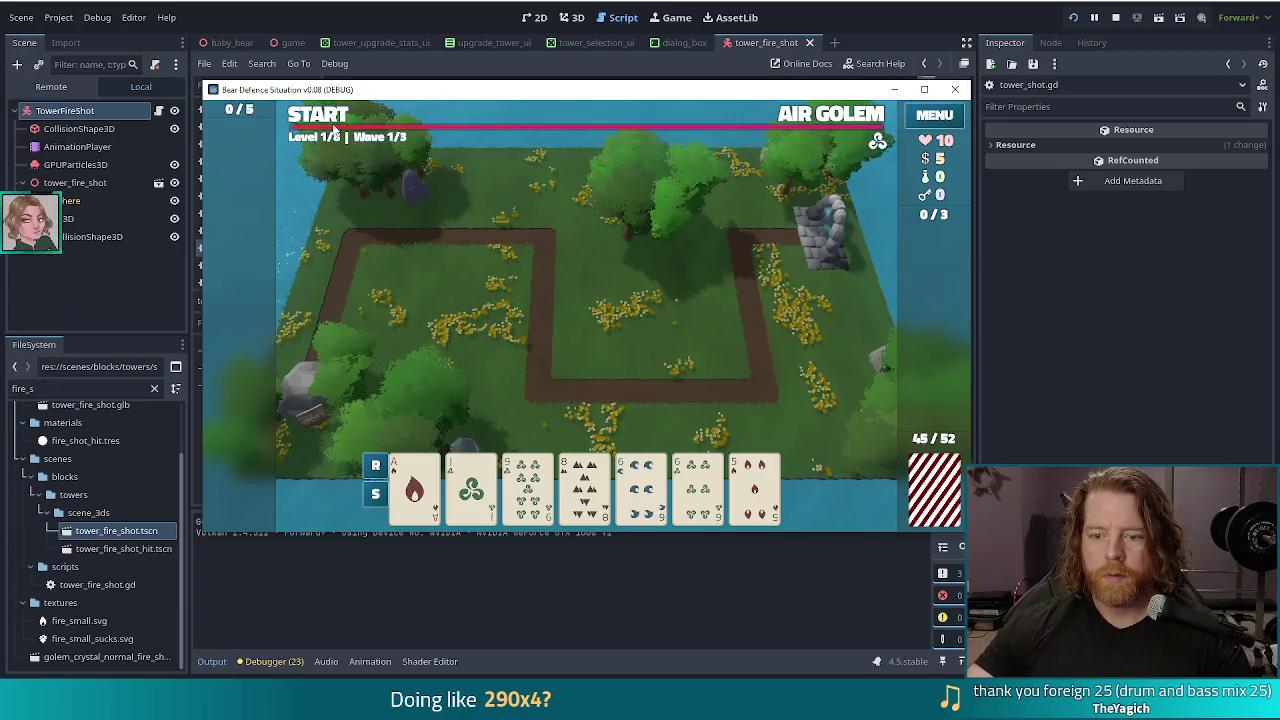
pyautogui.press('`')
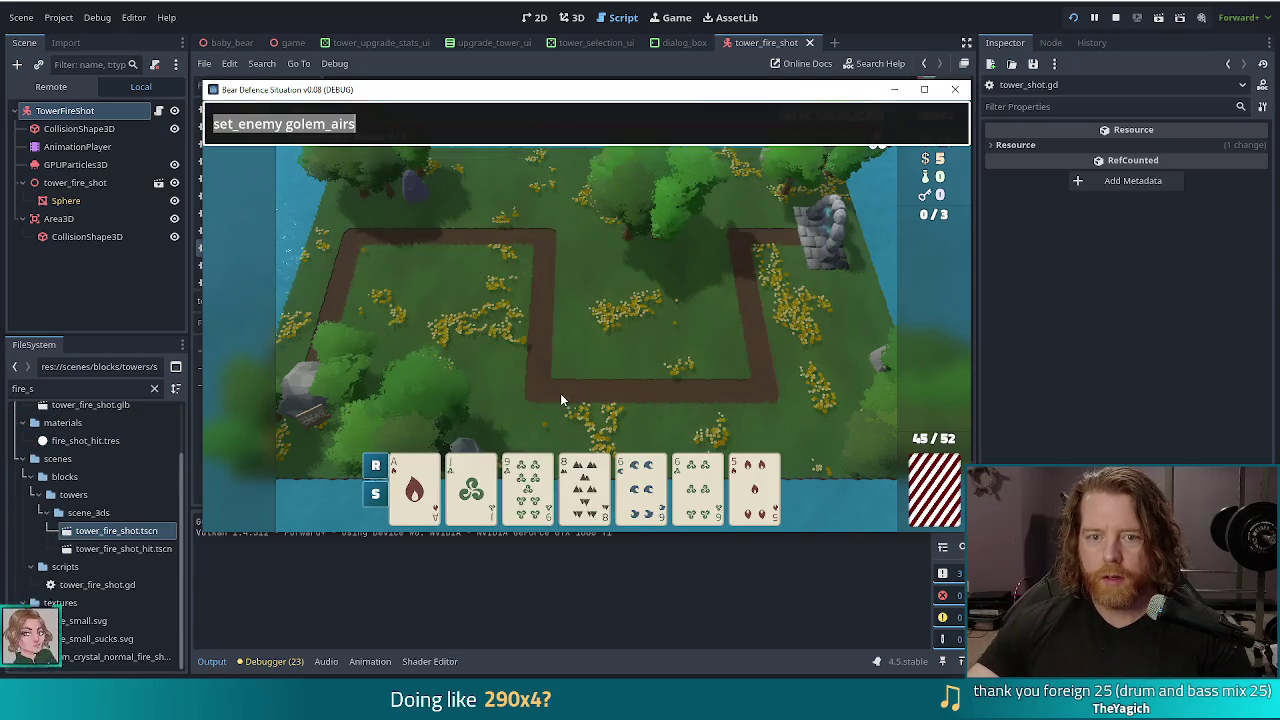
pyautogui.write('test_kit')
pyautogui.press('Return')
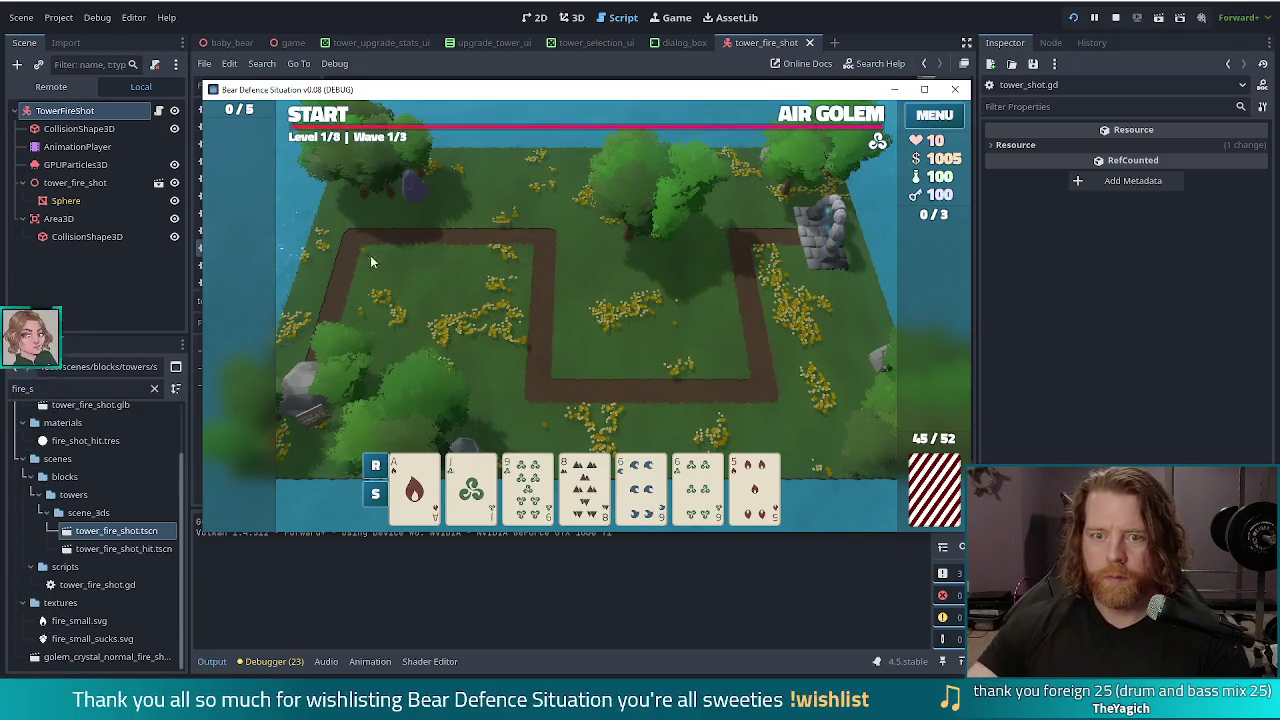
# Step: Place the Ace of Fire as a Fire Tower, run the Air Golem wave, then stop the game
pyautogui.click(823, 115)
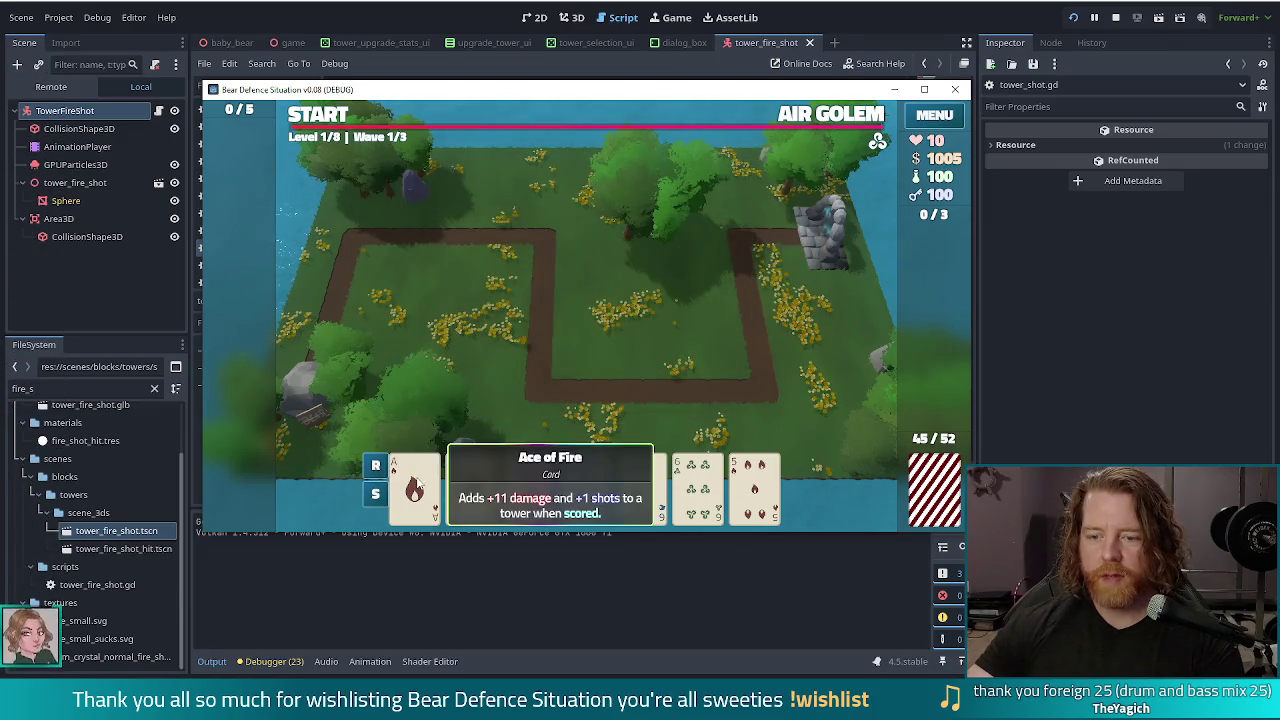
pyautogui.click(414, 488)
pyautogui.click(781, 290)
pyautogui.click(528, 417)
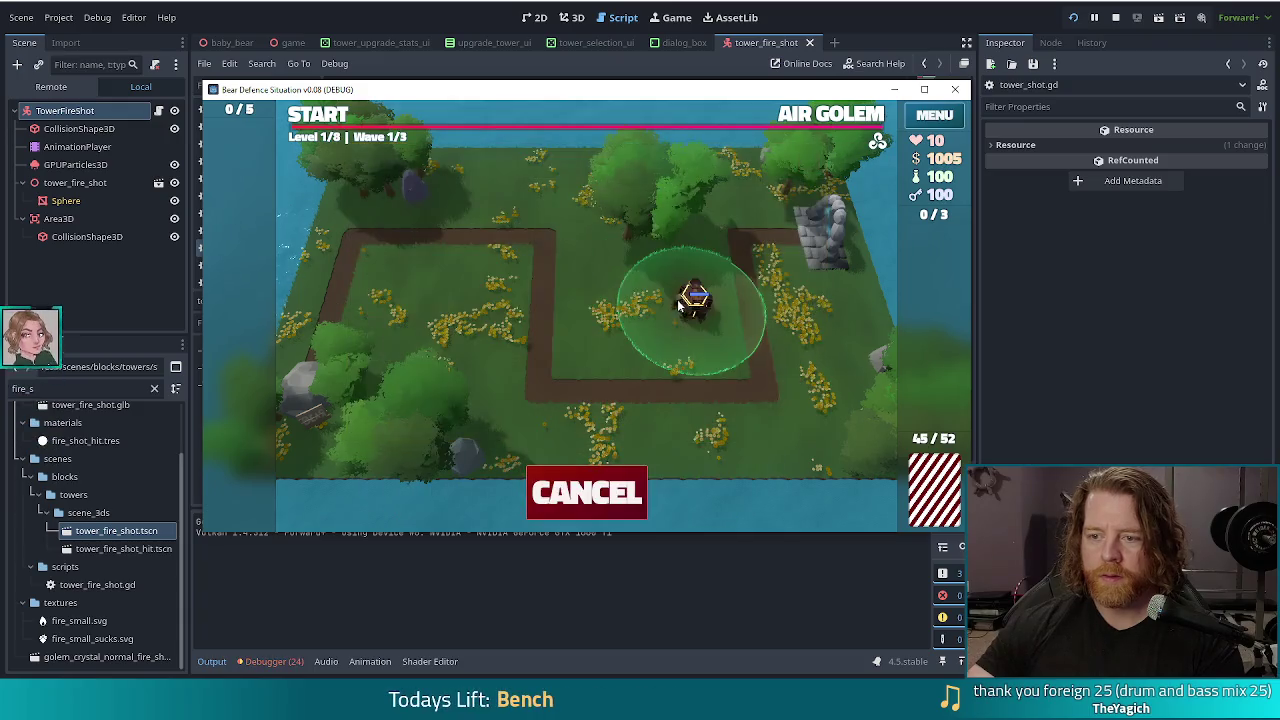
pyautogui.click(677, 335)
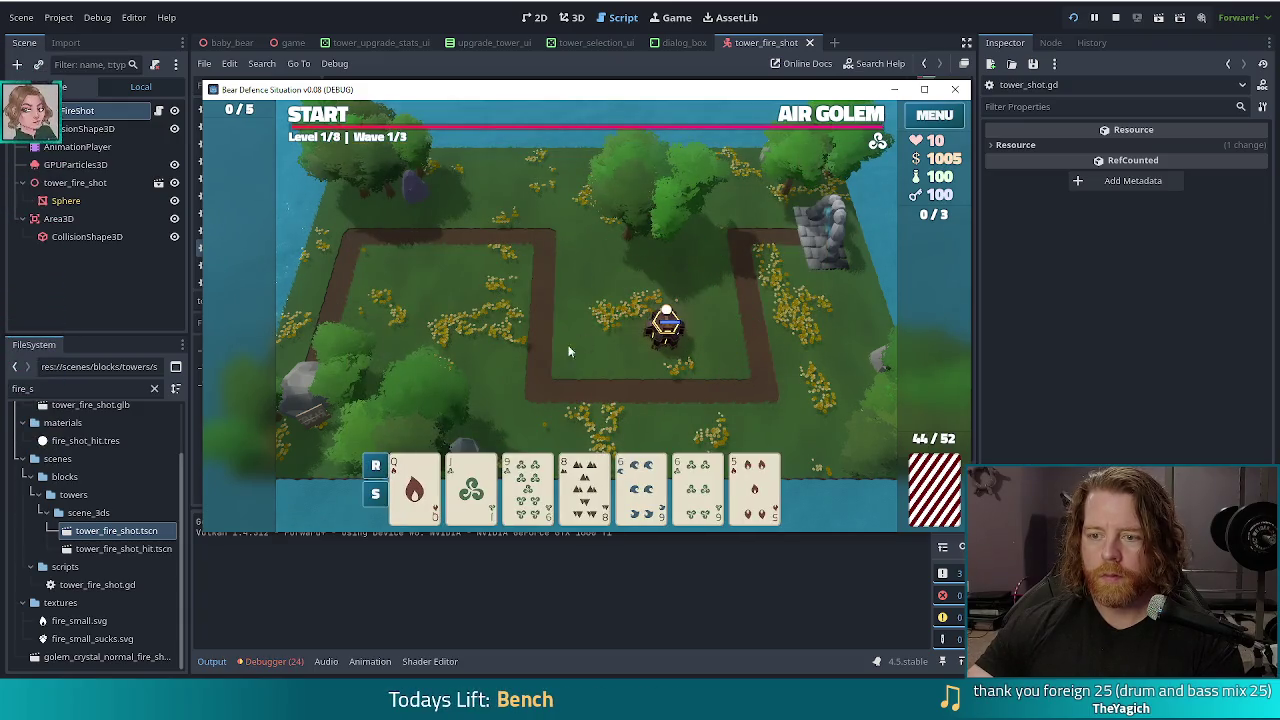
pyautogui.click(320, 116)
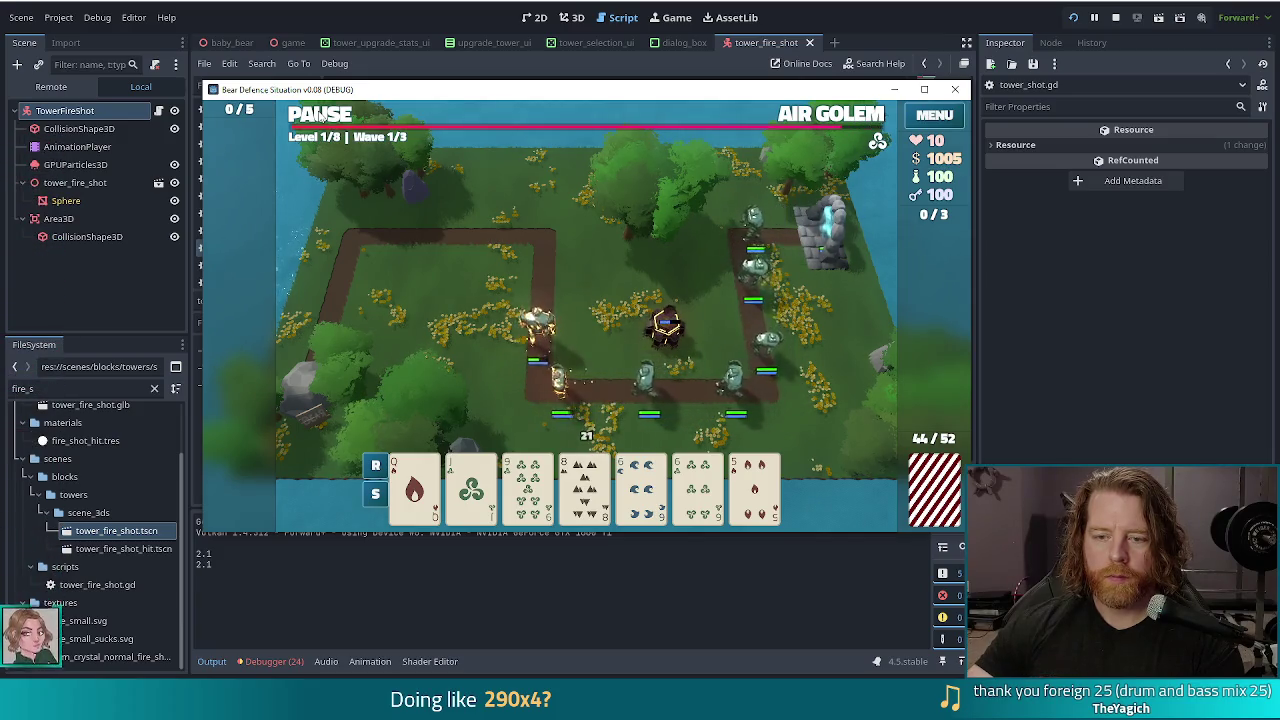
pyautogui.press('F8')
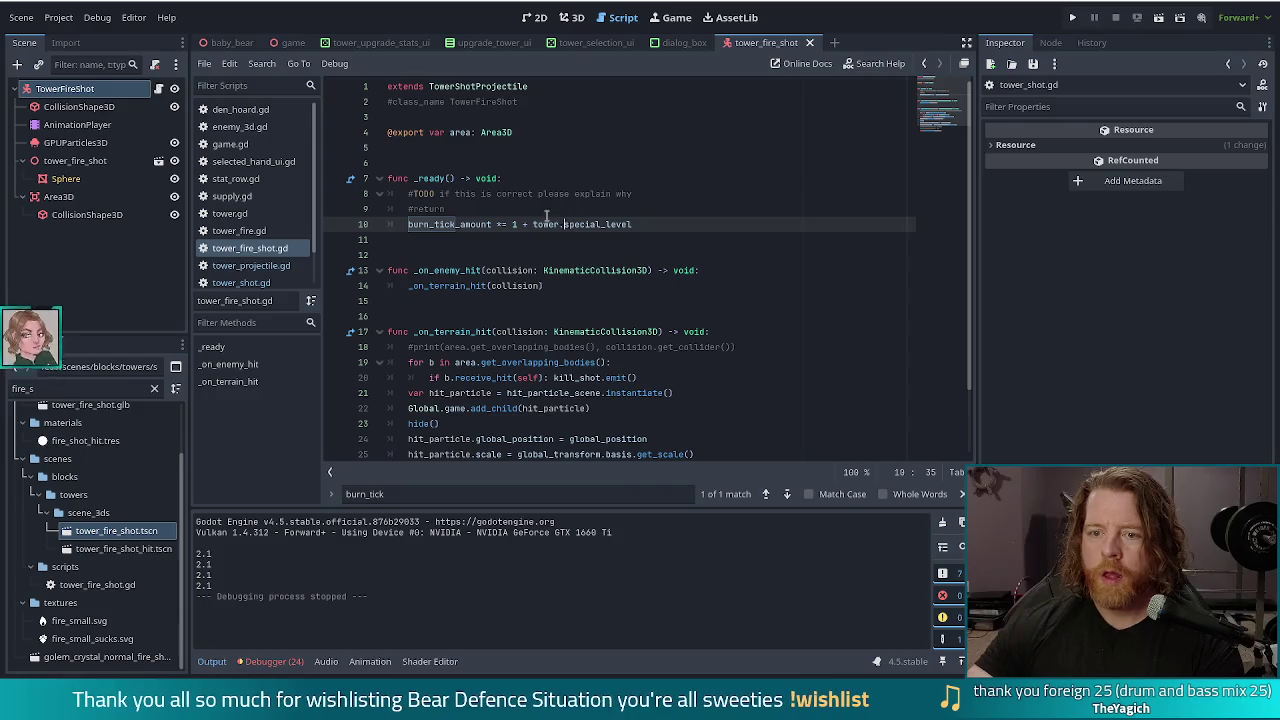
# Step: Delete the _ready function, then open tower_fire.tscn with its TowerFire root selected
pyautogui.moveTo(390, 178)
pyautogui.mouseDown()
pyautogui.moveTo(650, 225)
pyautogui.moveTo(651, 167)
pyautogui.mouseUp()
pyautogui.press('BackSpace')
pyautogui.press('BackSpace')
pyautogui.press('BackSpace')
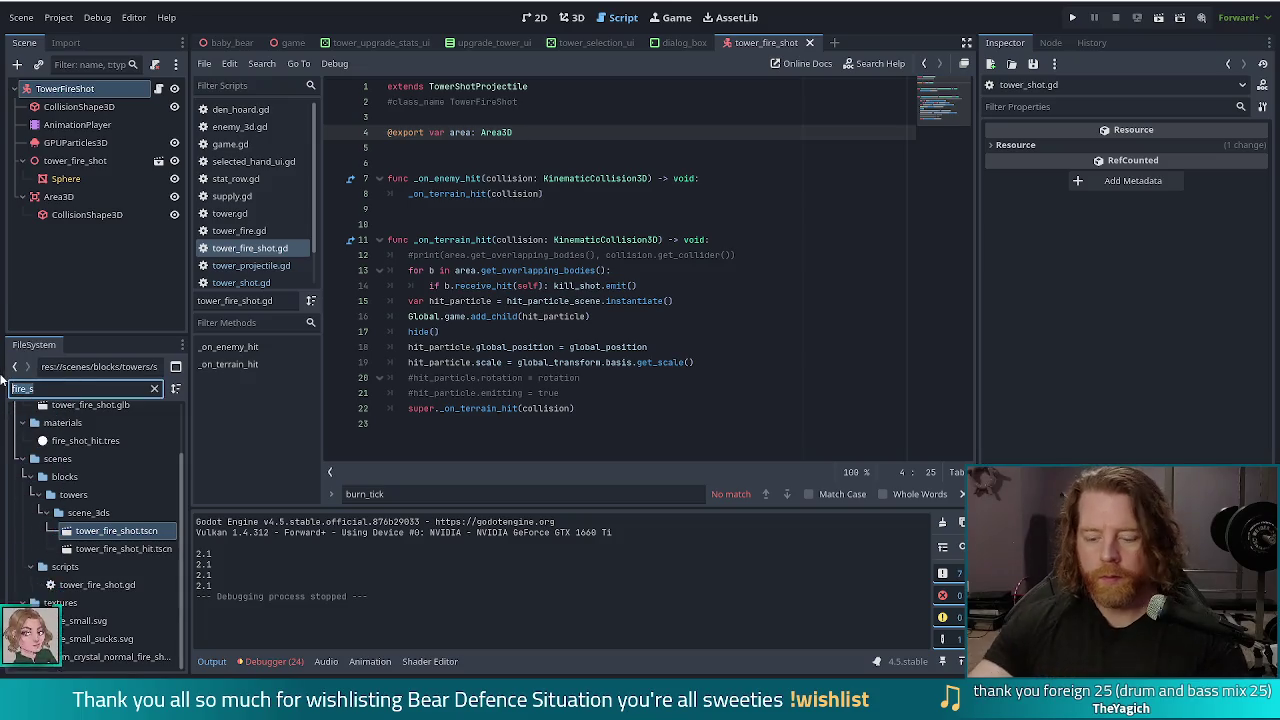
pyautogui.write('tower_fire')
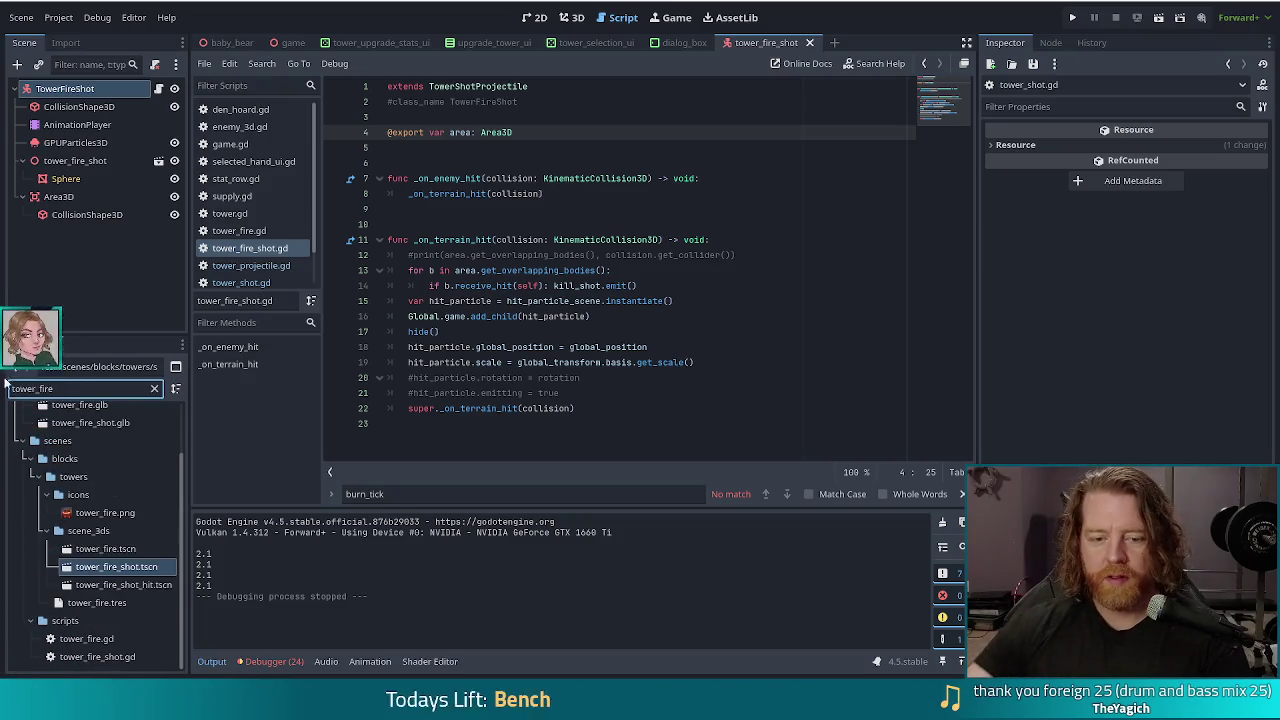
pyautogui.doubleClick(105, 549)
pyautogui.click(55, 88)
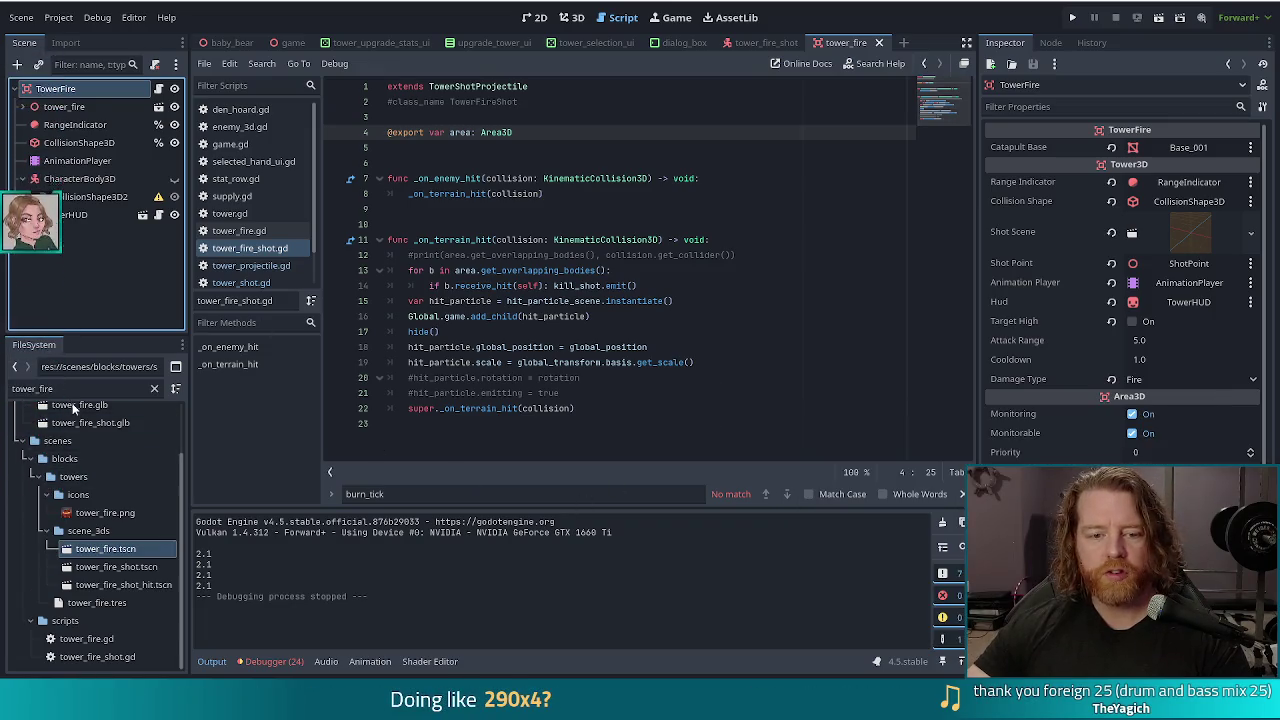
# Step: Open the tower_fire_shot scene and review the debugger's error list
pyautogui.doubleClick(116, 566)
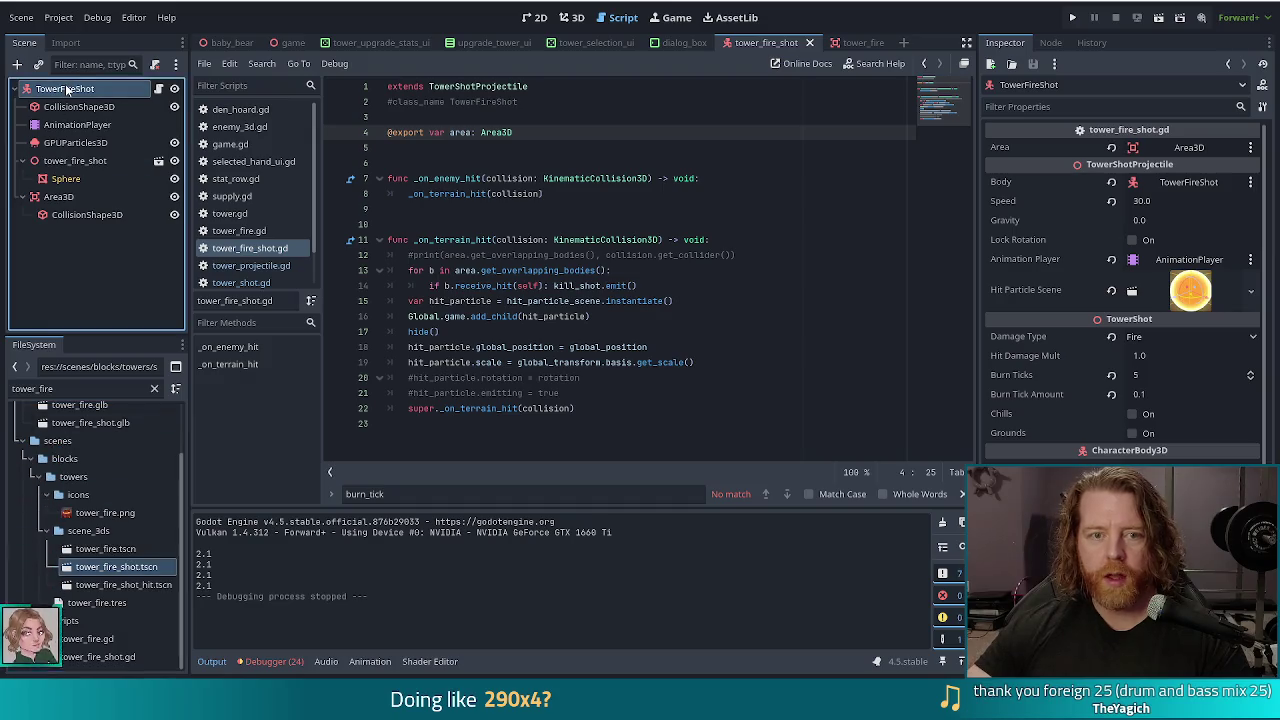
pyautogui.click(66, 91)
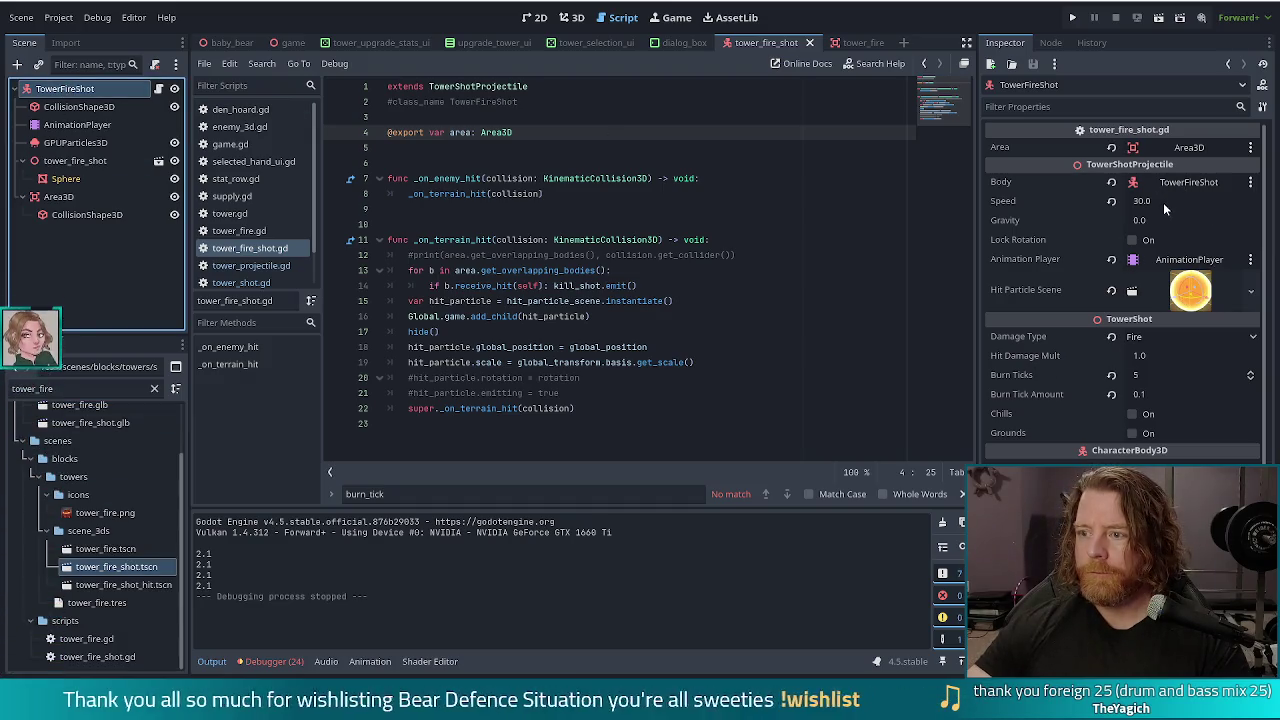
pyautogui.click(265, 661)
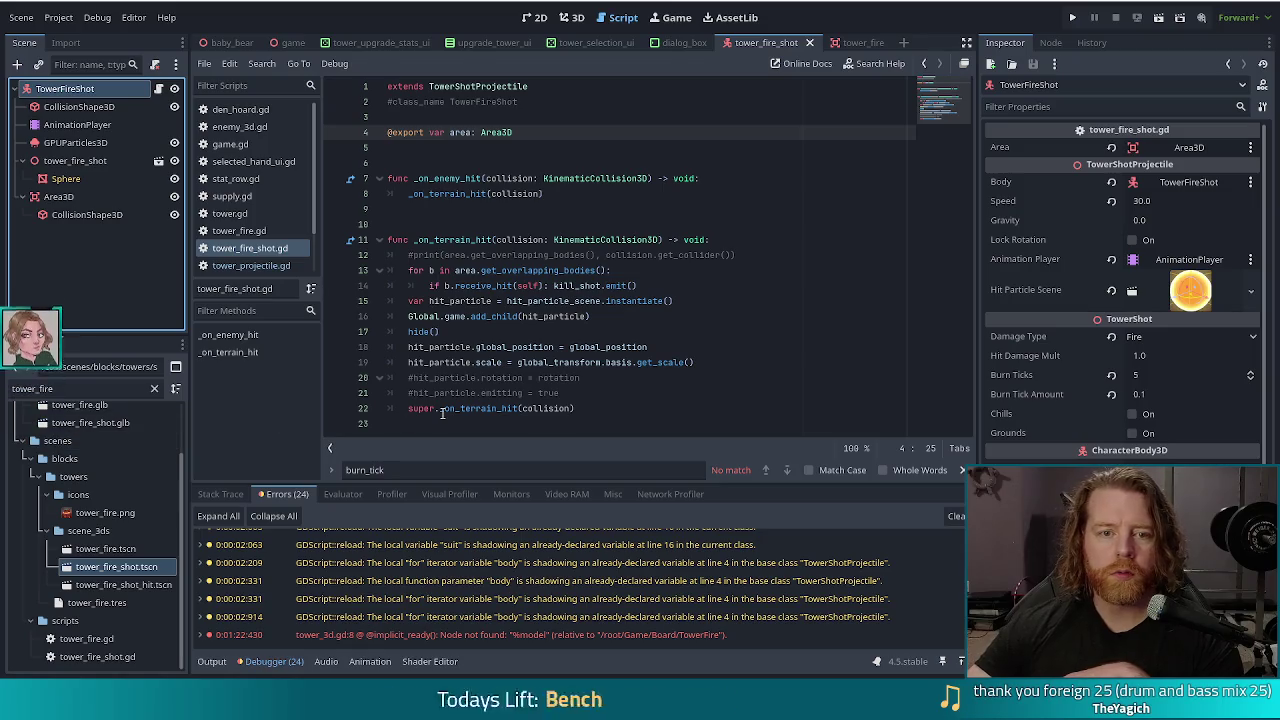
# Step: In the tower_fire scene, rename the tower_fire child node to model
pyautogui.click(846, 42)
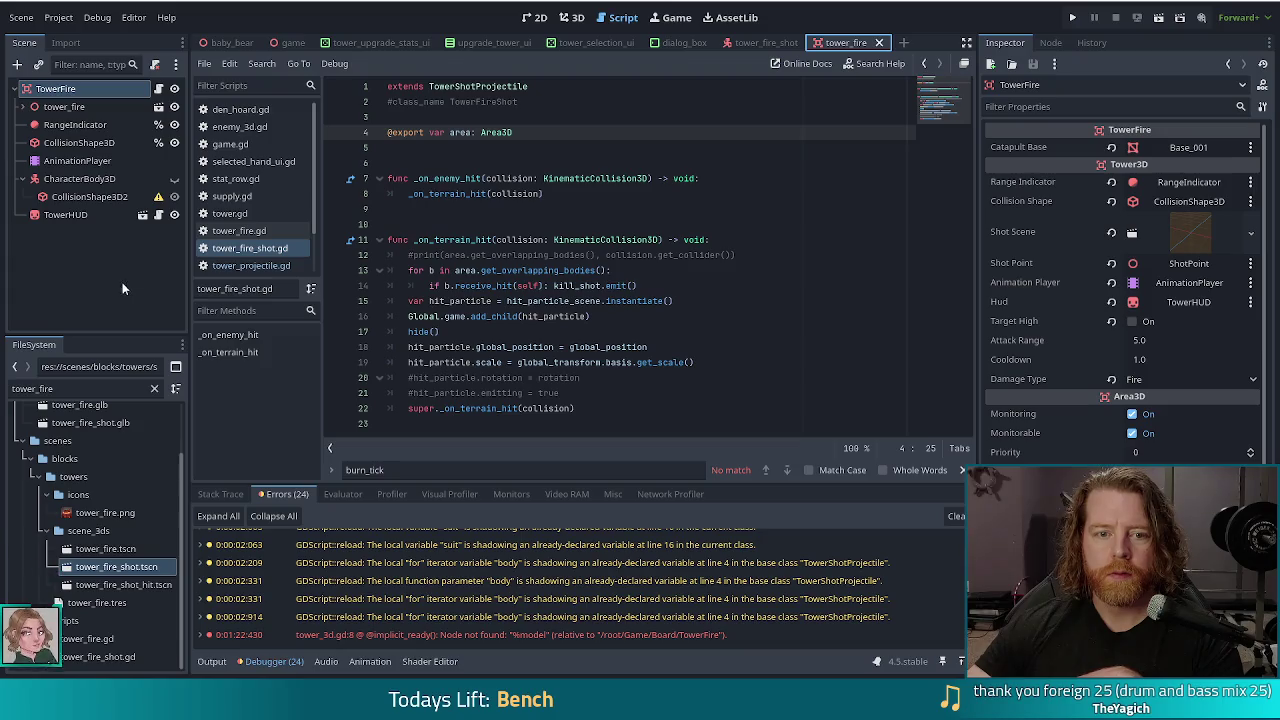
pyautogui.click(82, 180)
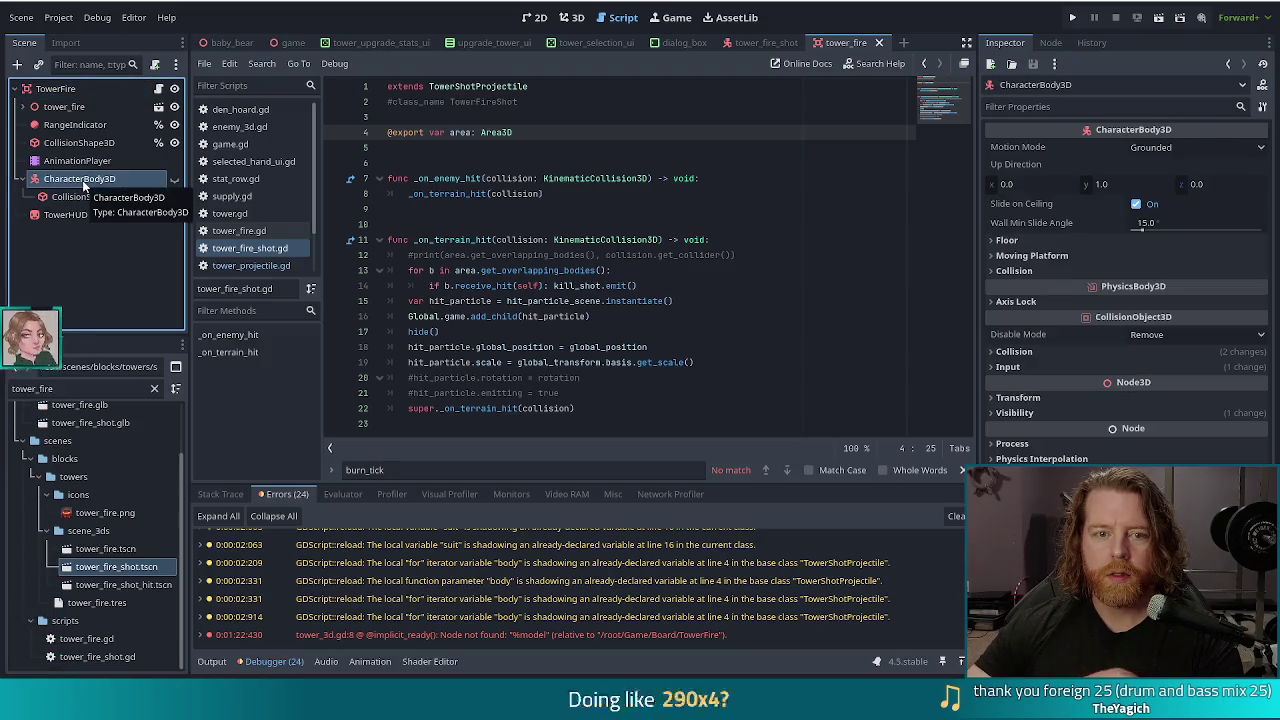
pyautogui.click(64, 106)
pyautogui.write('model')
pyautogui.press('Return')
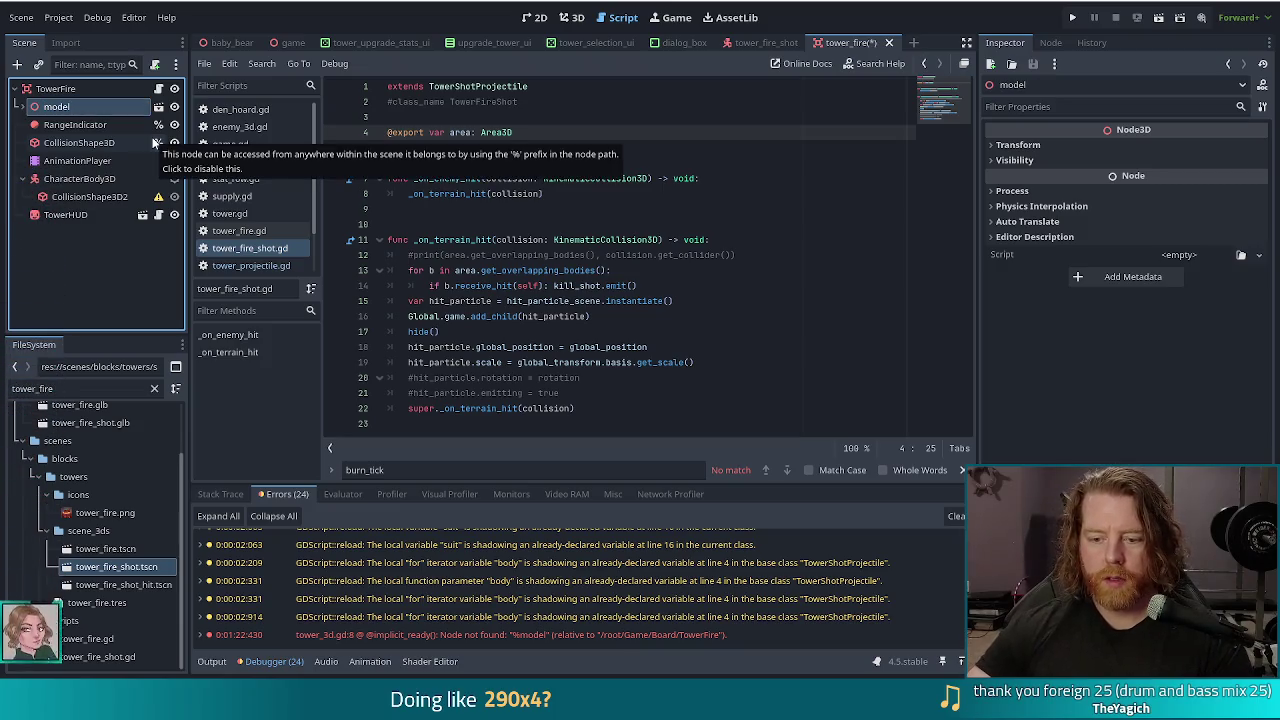
# Step: Set the model node to Access as Unique Name and save the tower_fire scene
pyautogui.rightClick(94, 106)
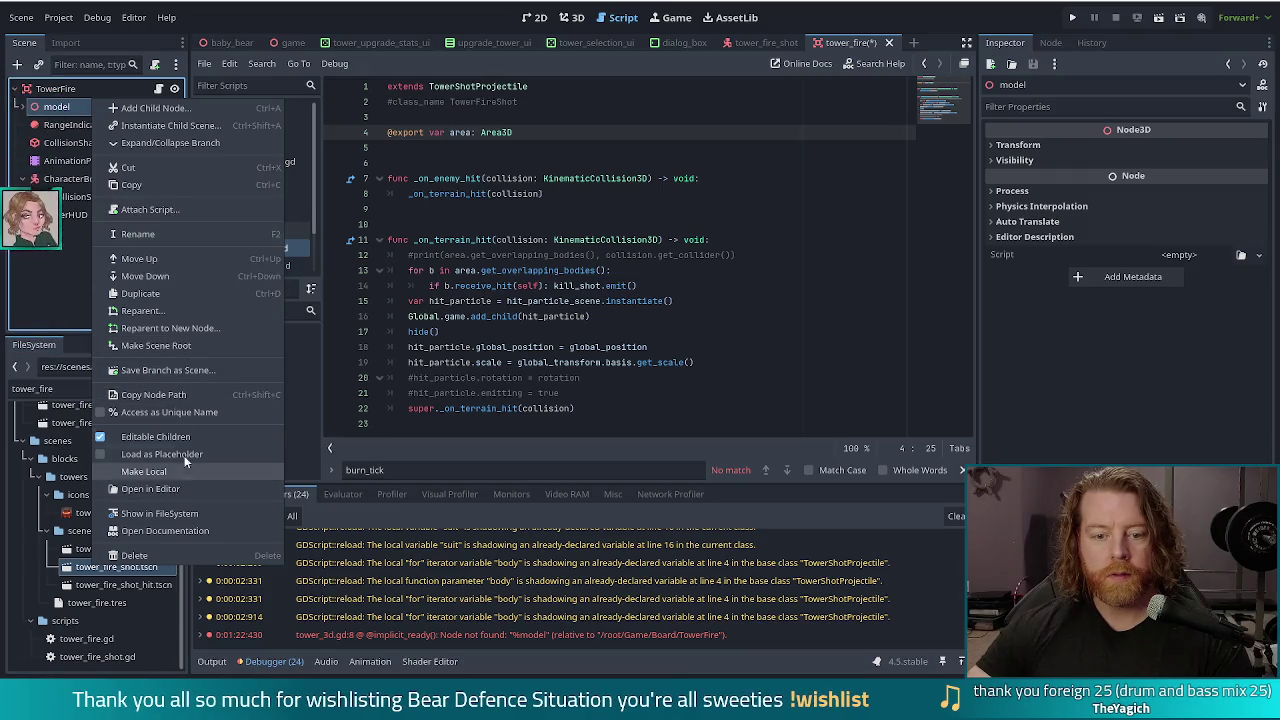
pyautogui.click(178, 412)
pyautogui.hotkey('ctrl', 's')
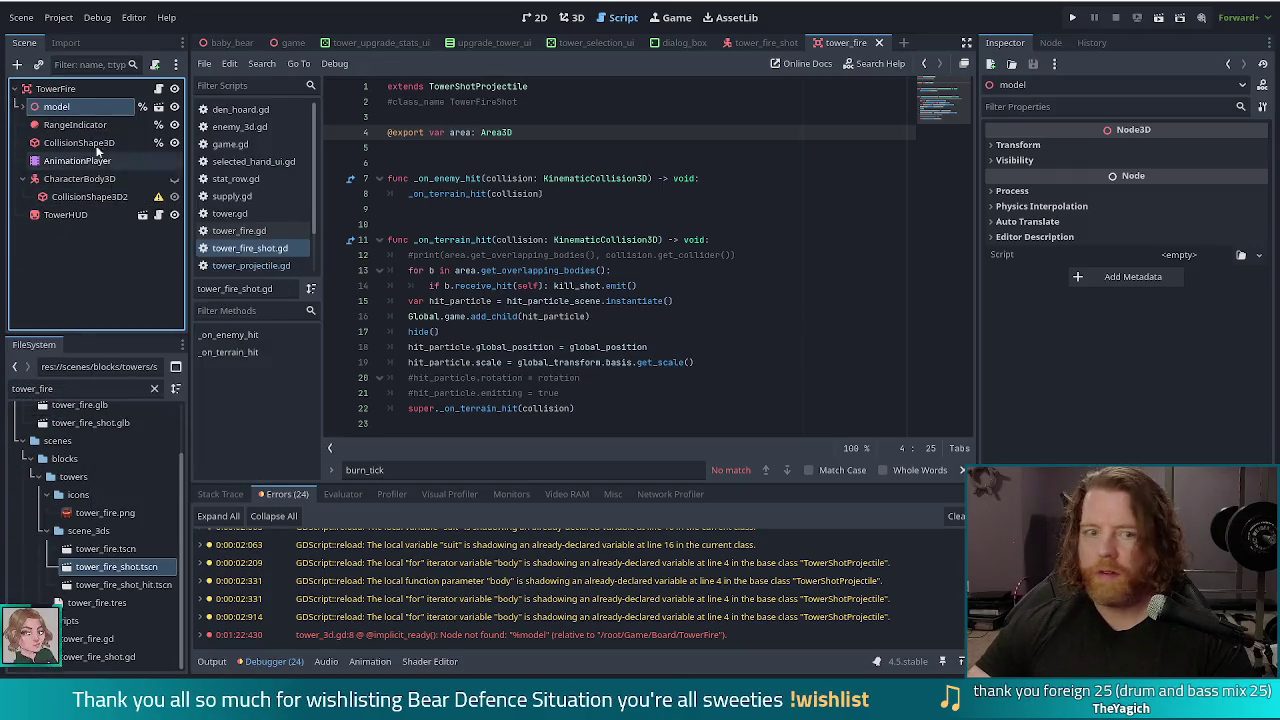
# Step: Select the TowerFire root, place the caret on line 13, and relaunch the game
pyautogui.click(60, 89)
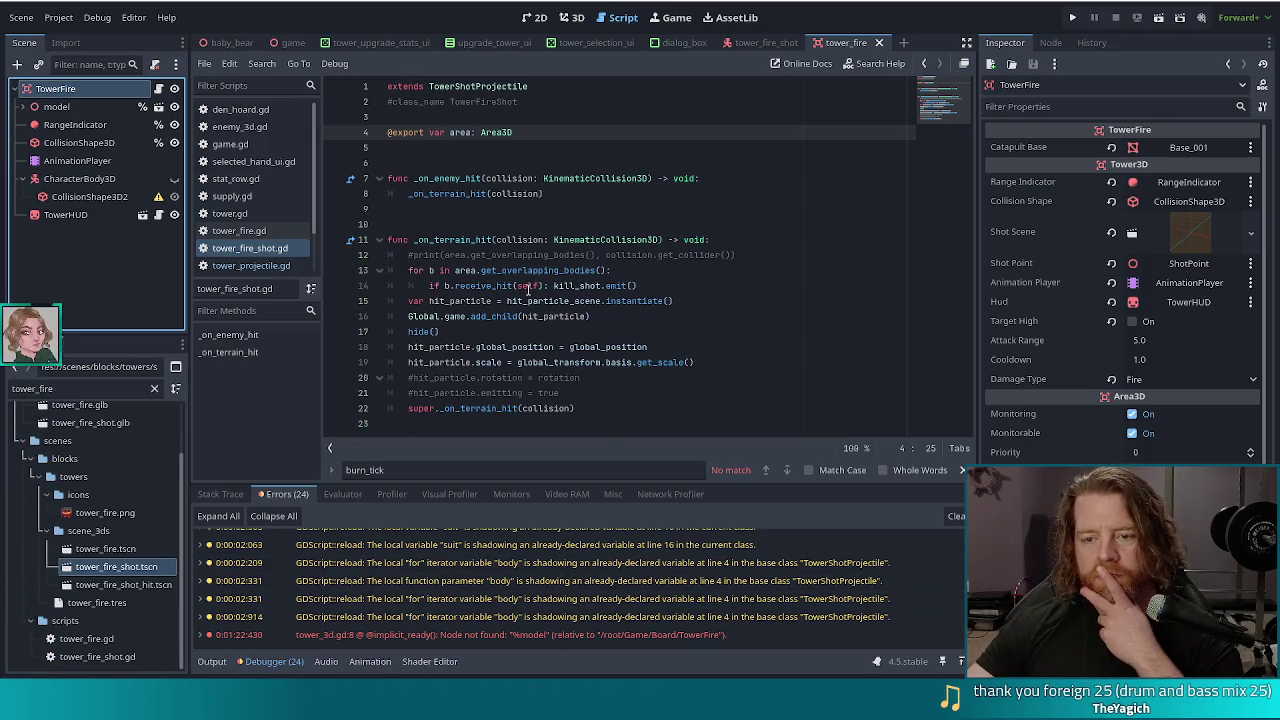
pyautogui.click(597, 270)
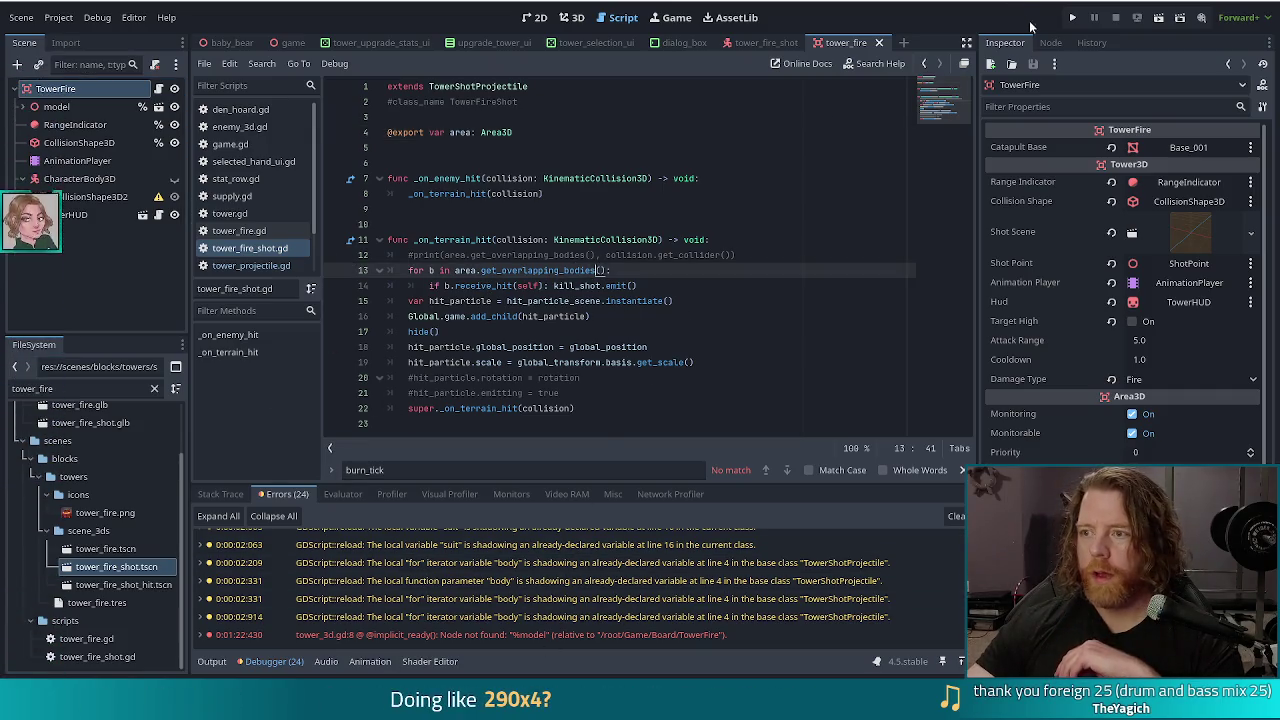
pyautogui.click(1072, 18)
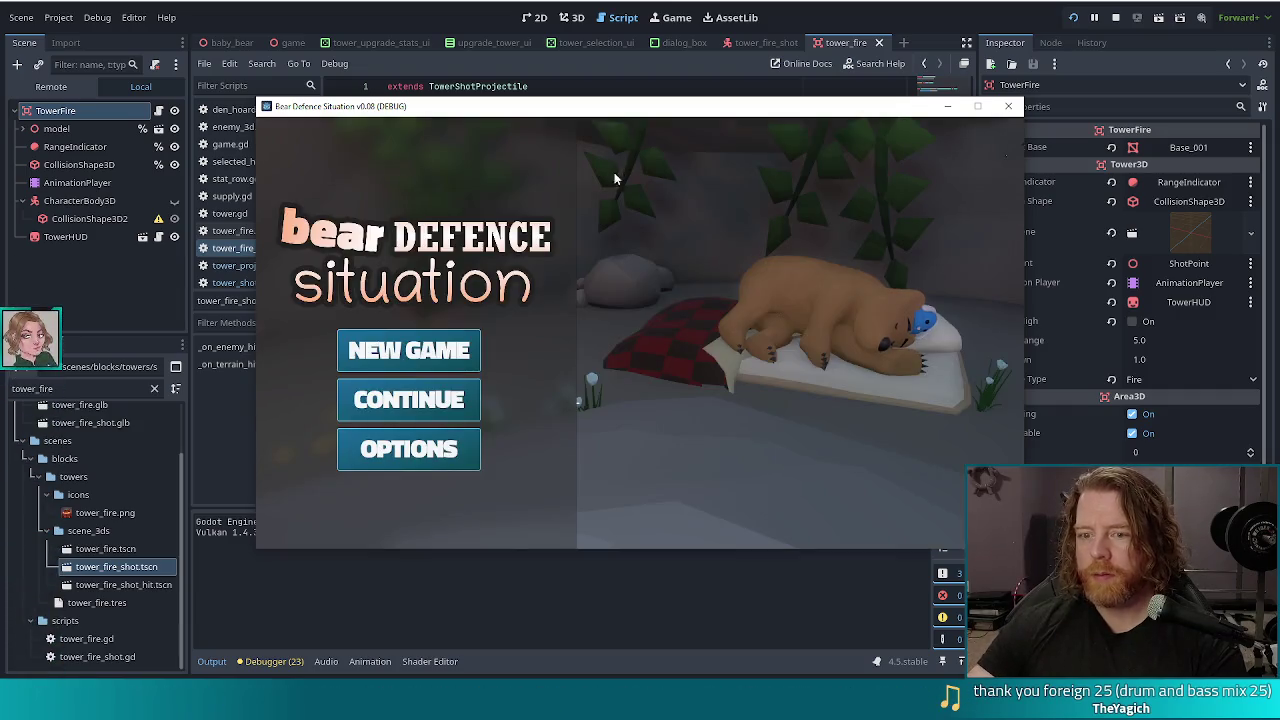
# Step: Start a new game and switch the enemy to golem_air via the console
pyautogui.click(384, 336)
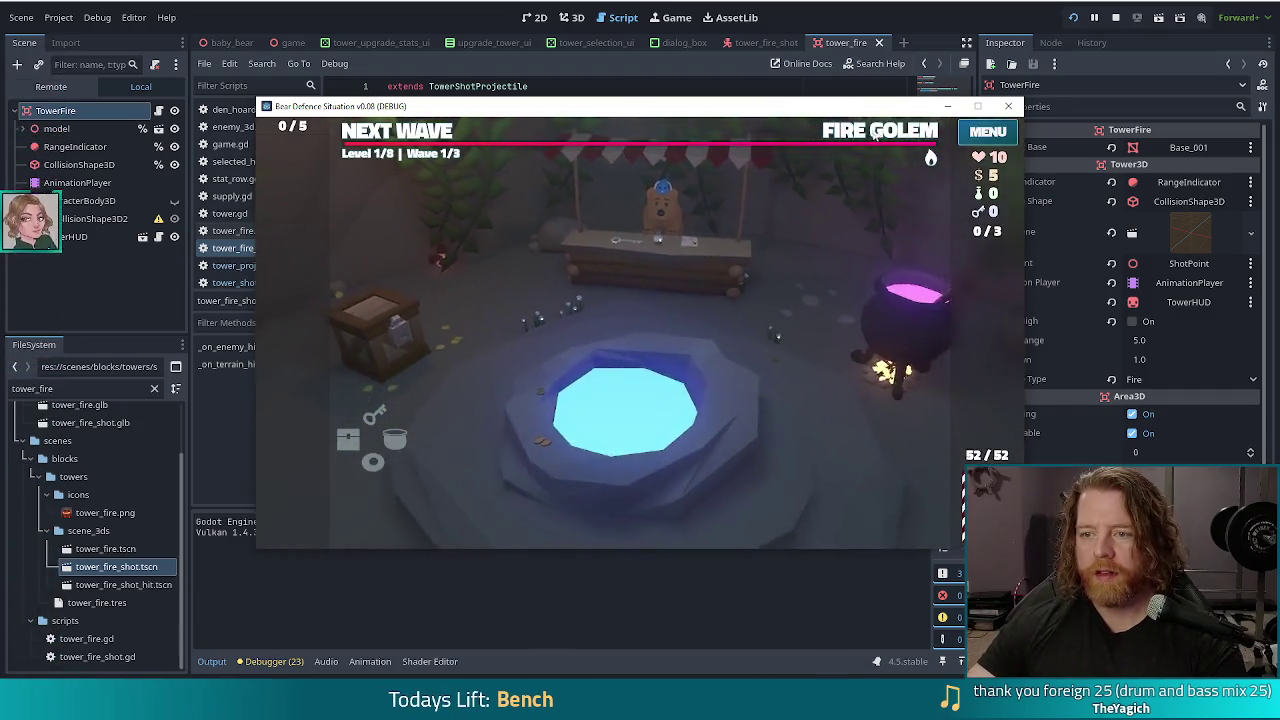
pyautogui.press('`')
pyautogui.write('set_')
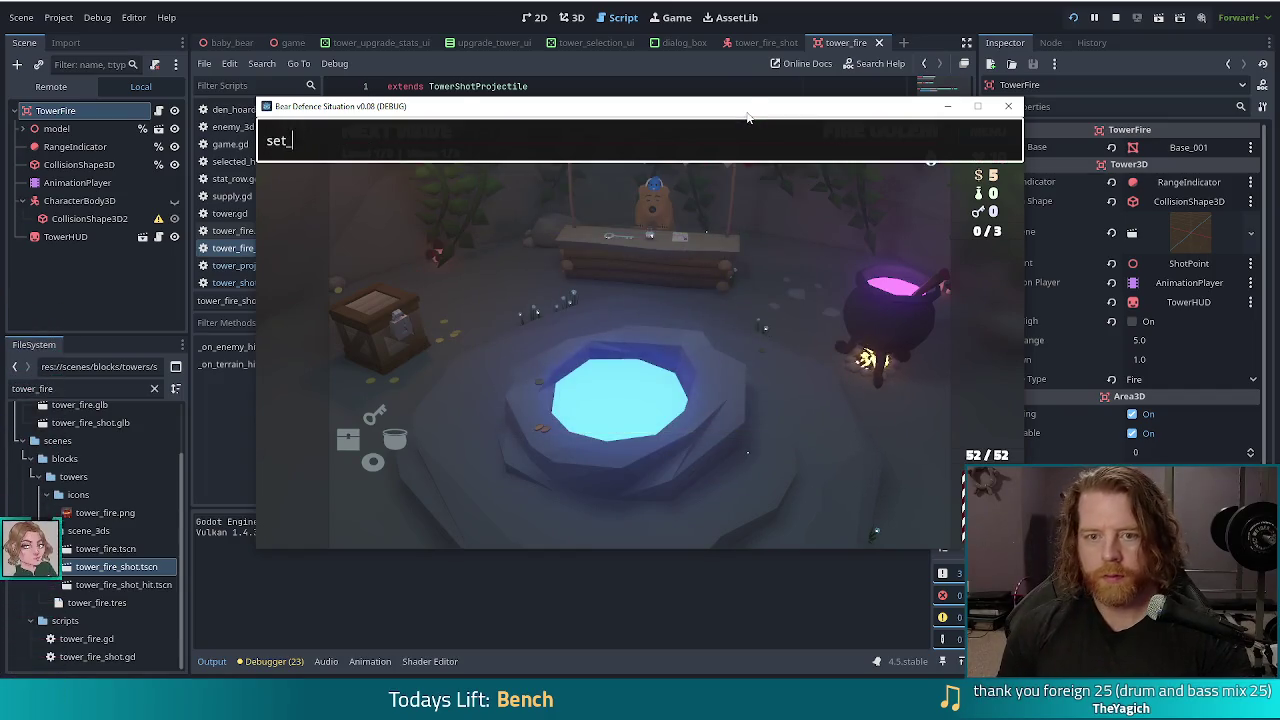
pyautogui.write('enemy golem_air')
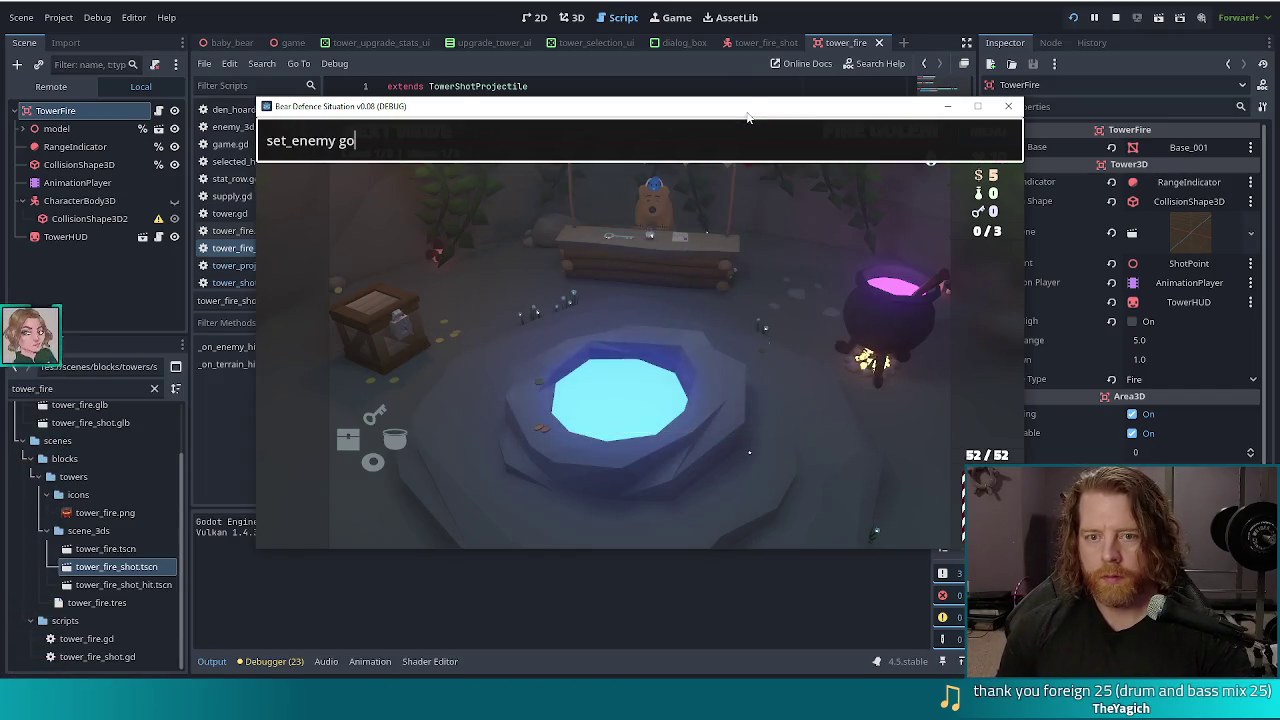
pyautogui.press('Return')
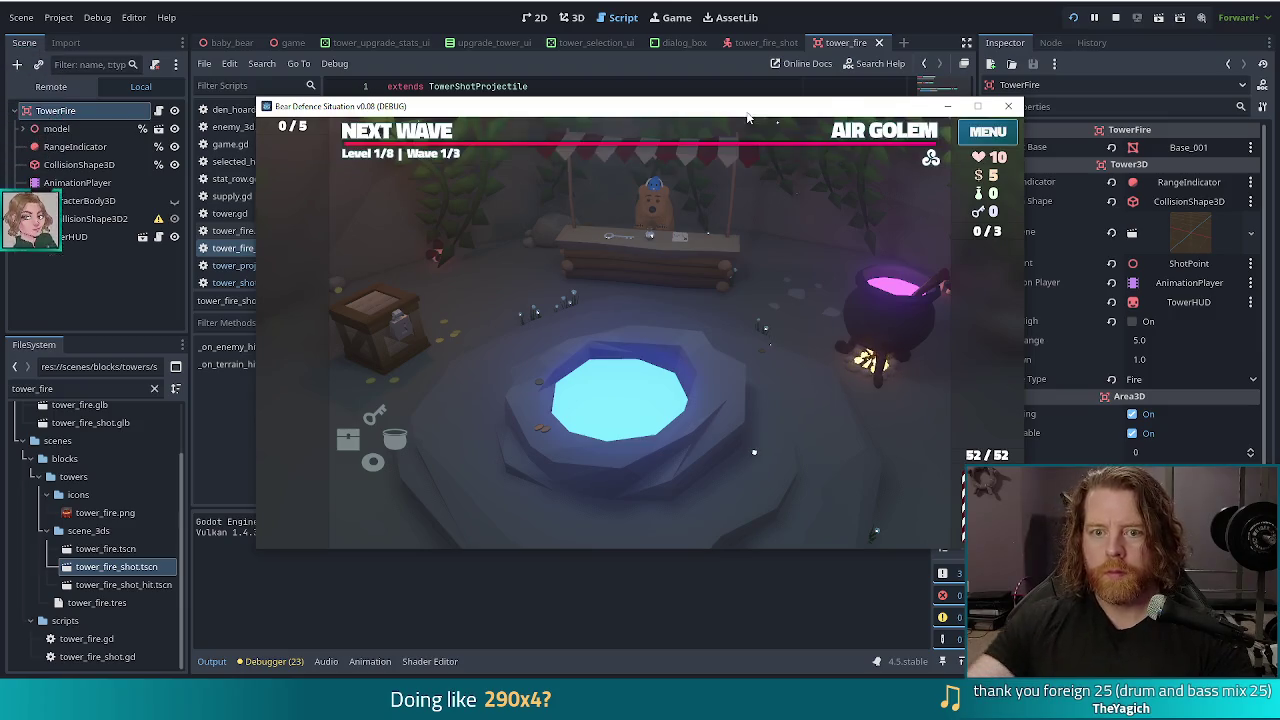
# Step: Run the test_kit console command for 1005 money and unlocked cards
pyautogui.click(413, 138)
pyautogui.press('quoteleft')
pyautogui.hotkey('ctrl', 'a')
pyautogui.write('test_')
pyautogui.press('Return')
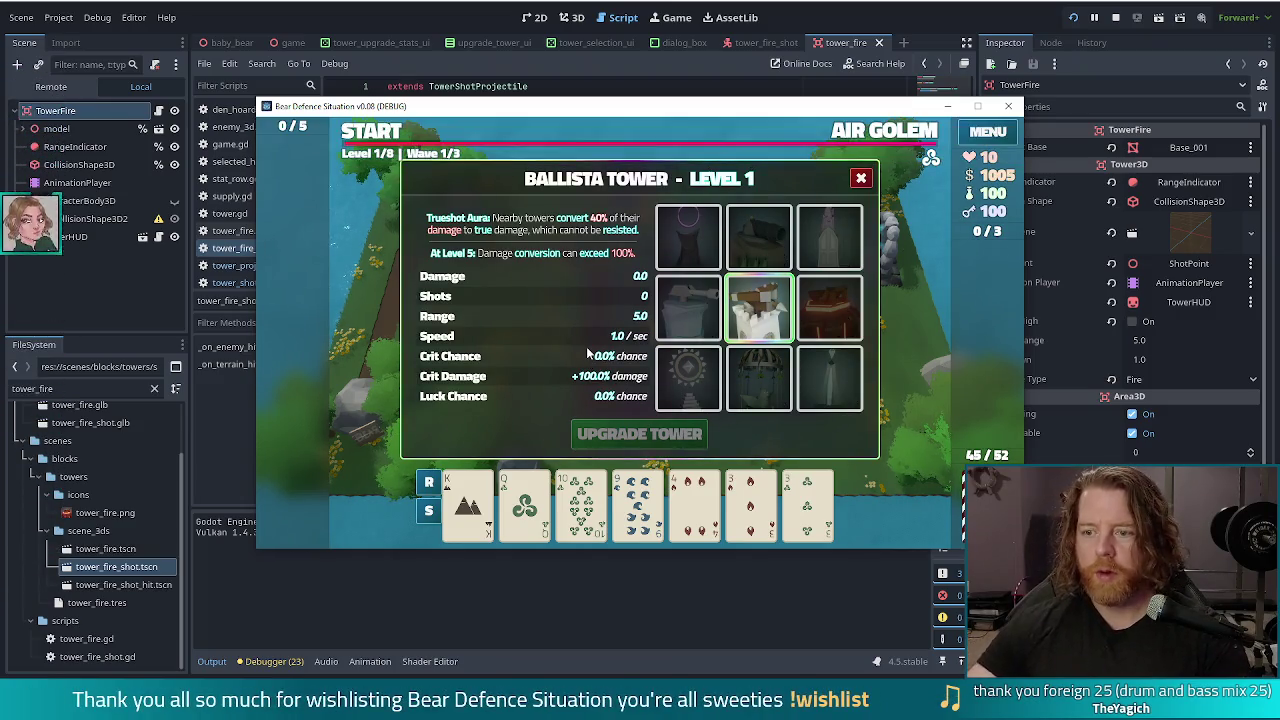
# Step: Build a first Fire Tower beside the path from a fire card
pyautogui.click(830, 300)
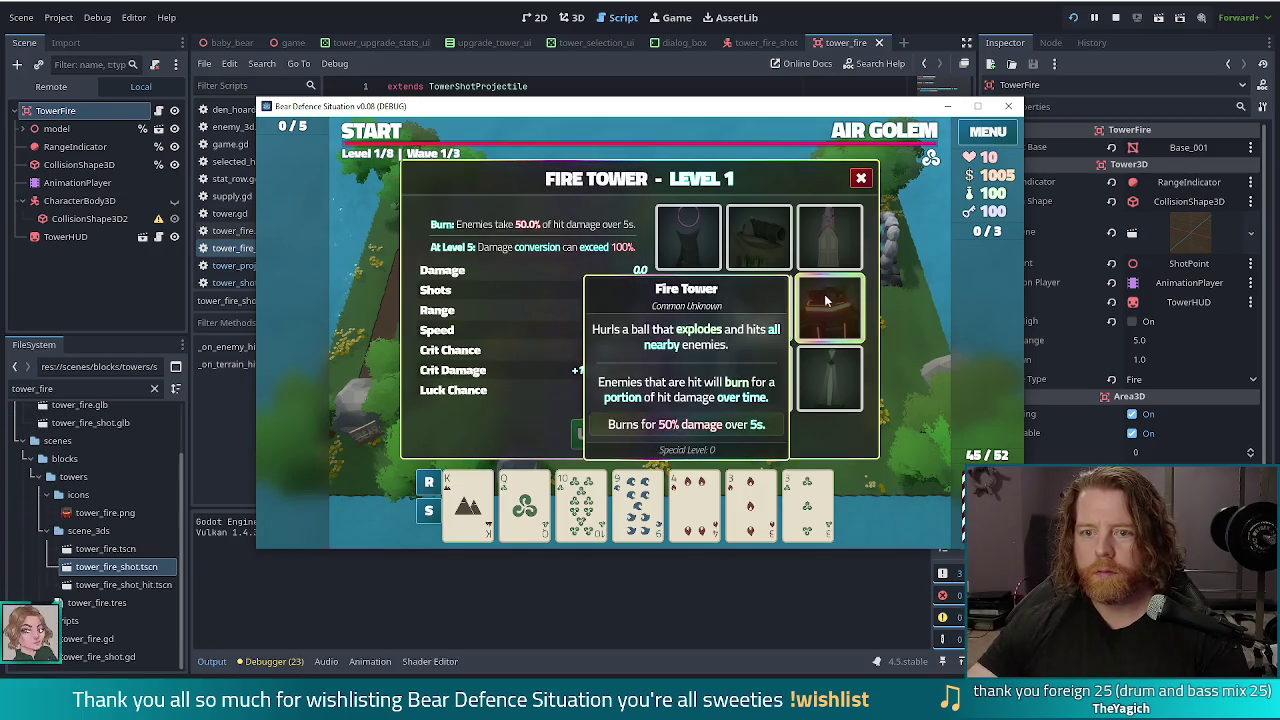
pyautogui.press('quoteleft')
pyautogui.press('quoteleft')
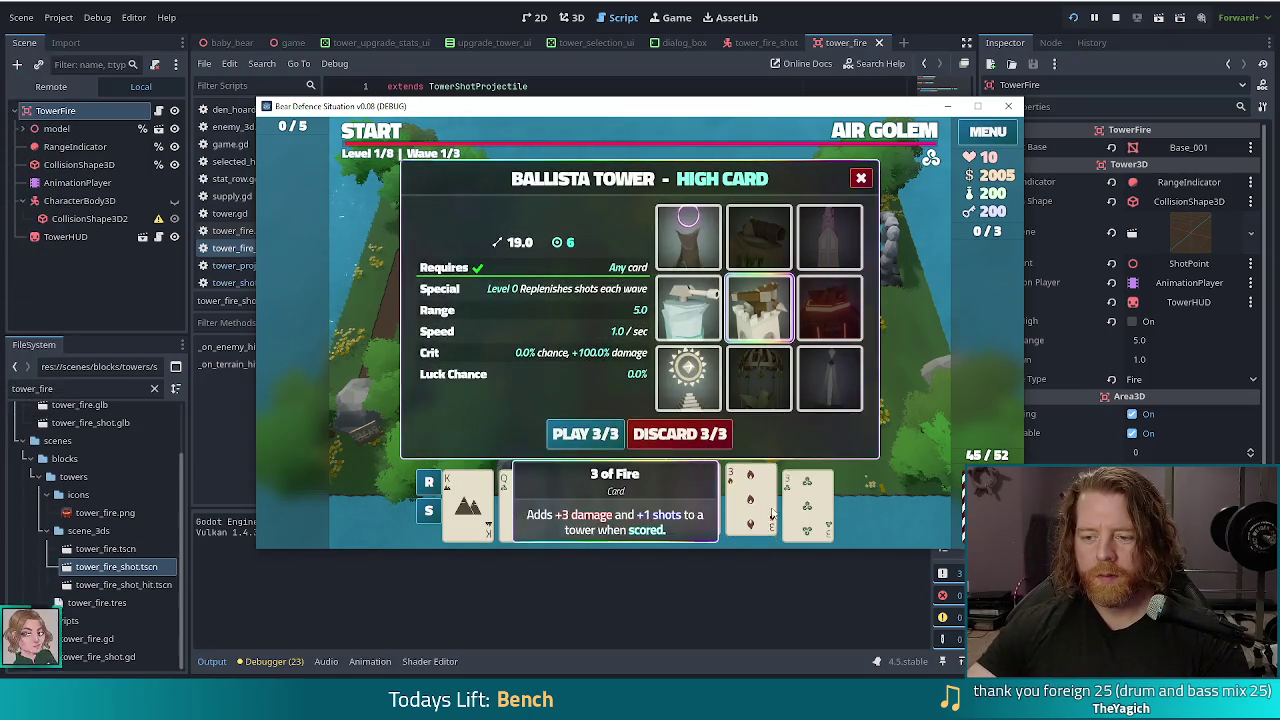
pyautogui.click(640, 500)
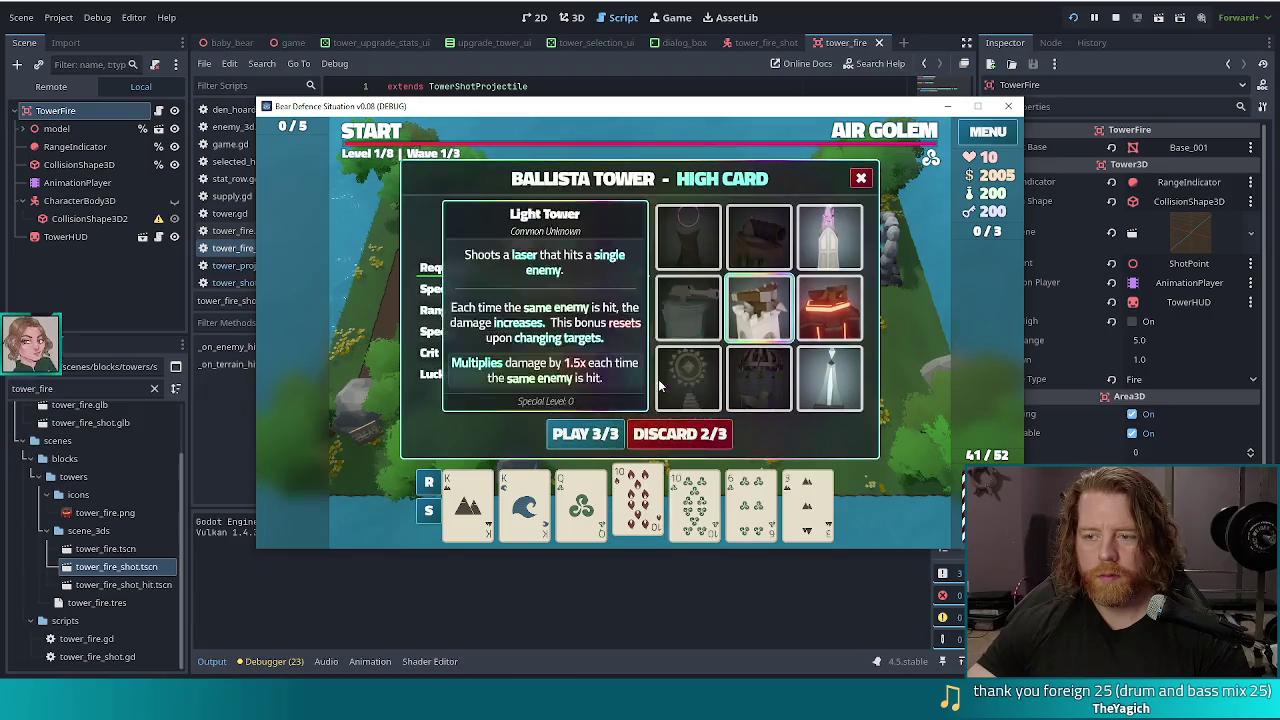
pyautogui.click(585, 433)
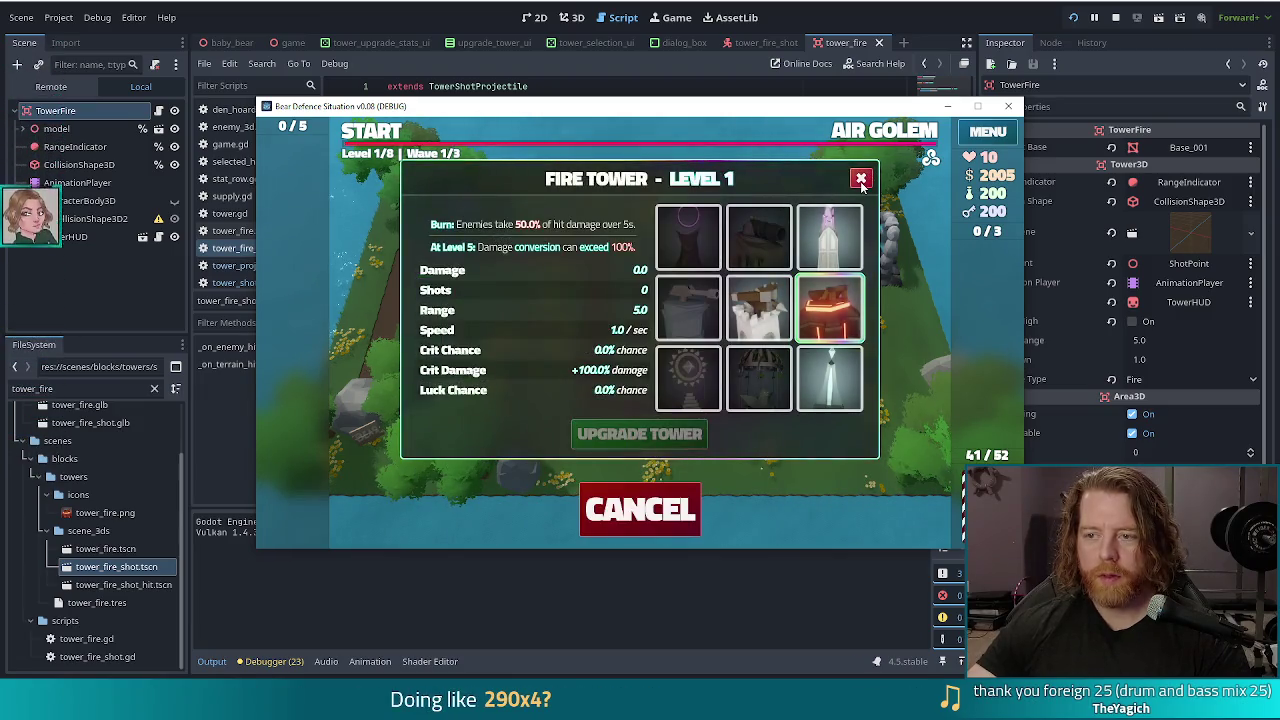
pyautogui.click(861, 180)
pyautogui.click(740, 352)
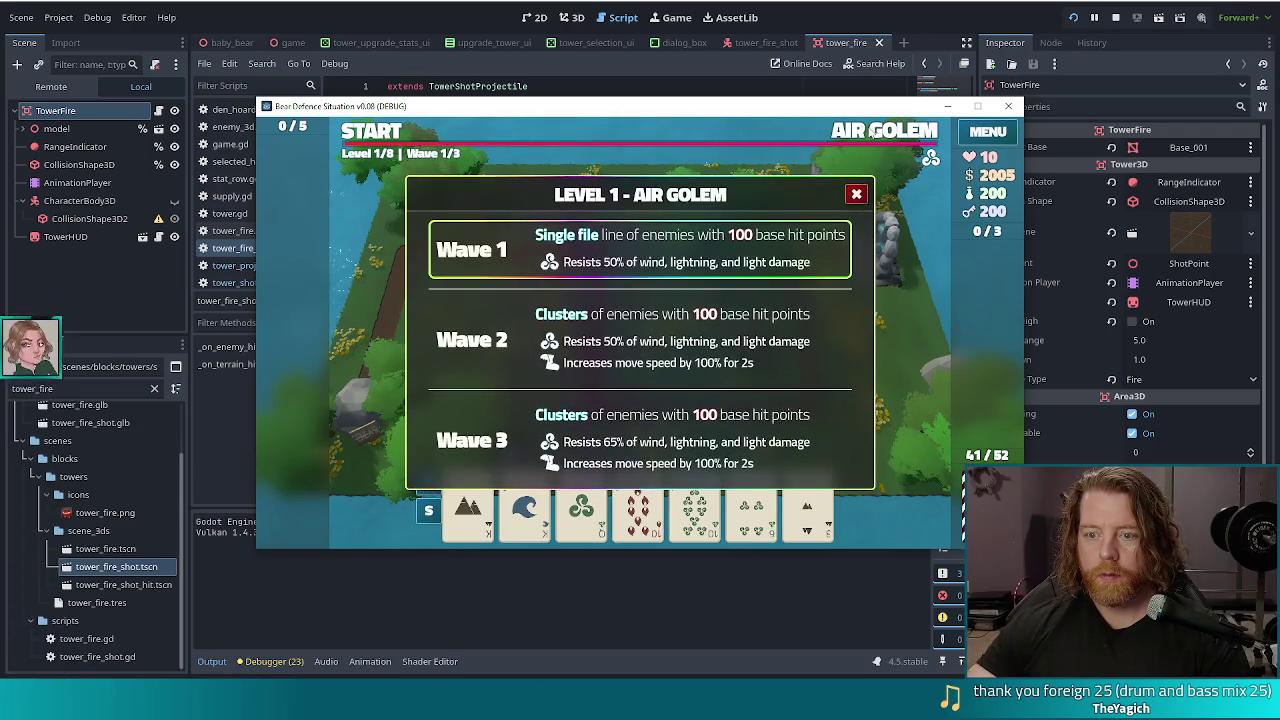
# Step: Start the Air Golem wave, pause, and place a second Fire Tower near the upper-left bend
pyautogui.click(383, 133)
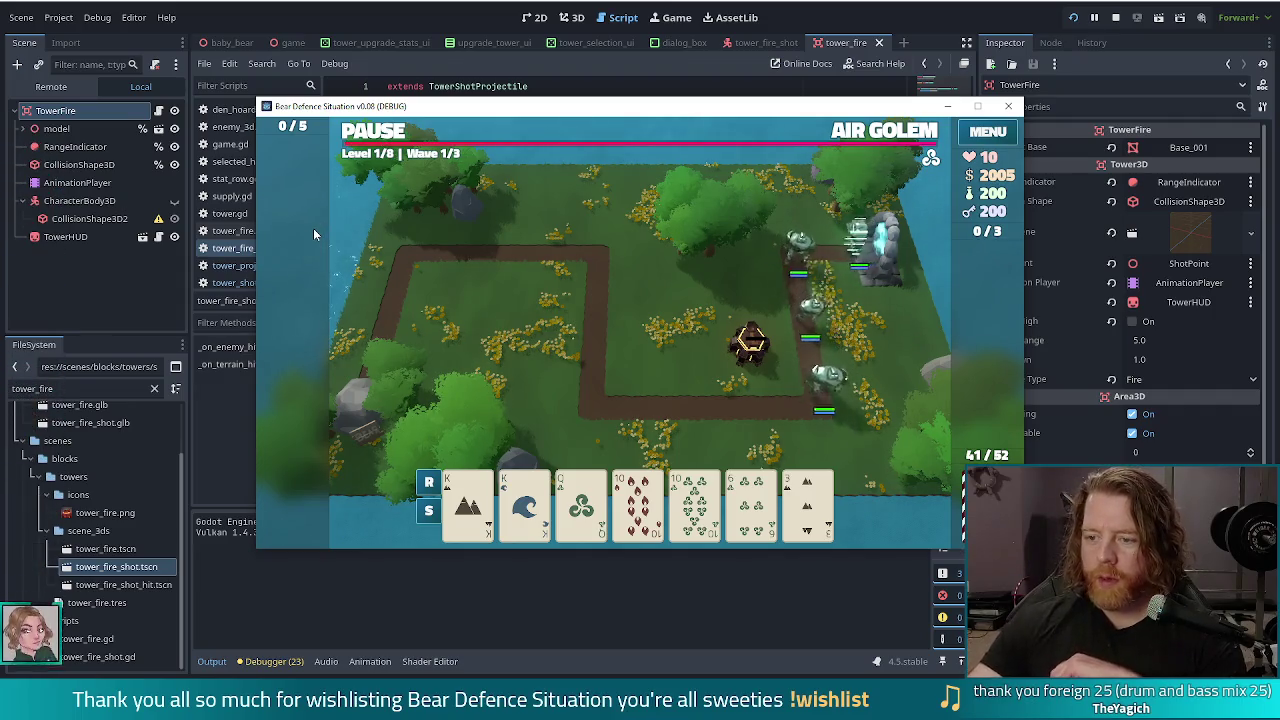
pyautogui.press('space')
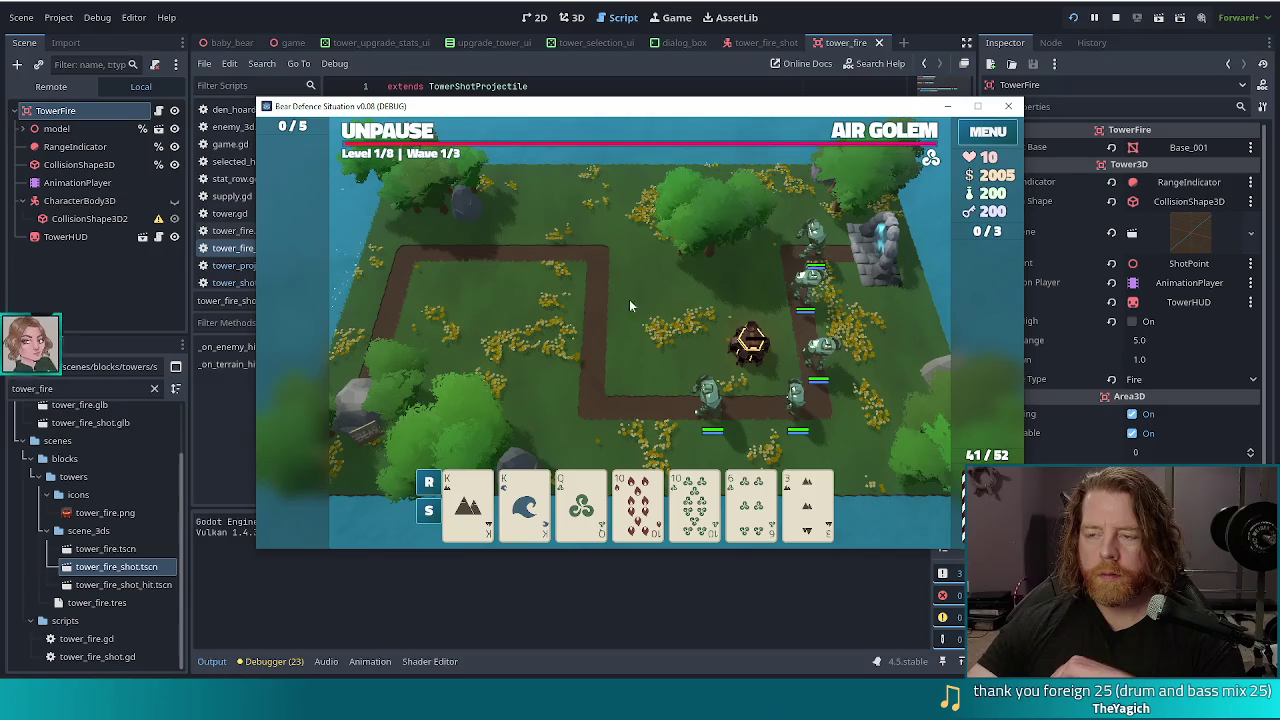
pyautogui.click(620, 400)
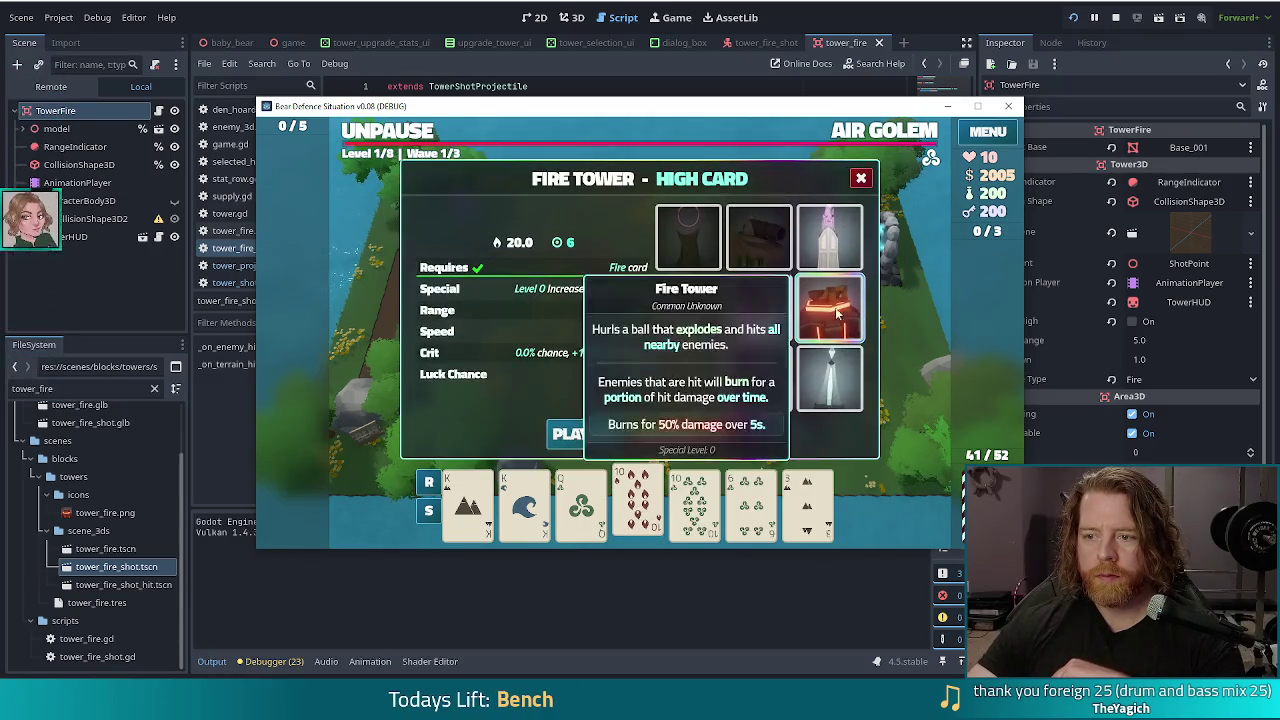
pyautogui.click(580, 435)
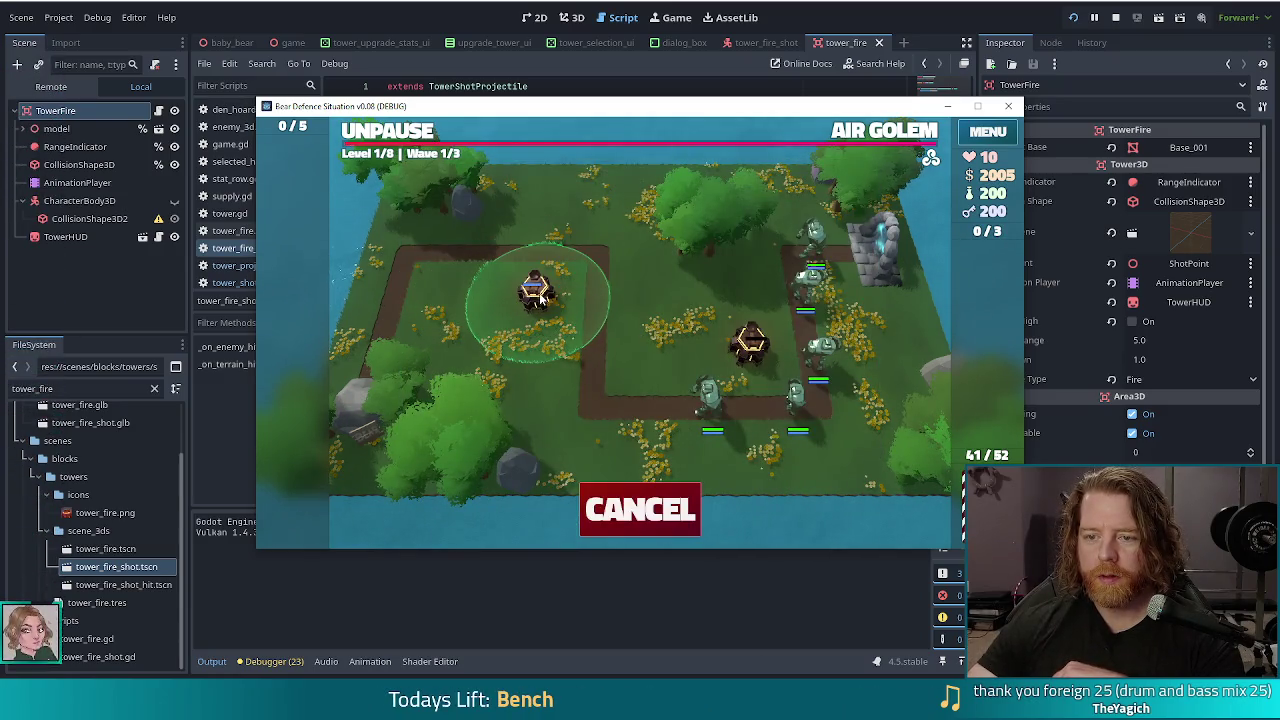
pyautogui.click(542, 297)
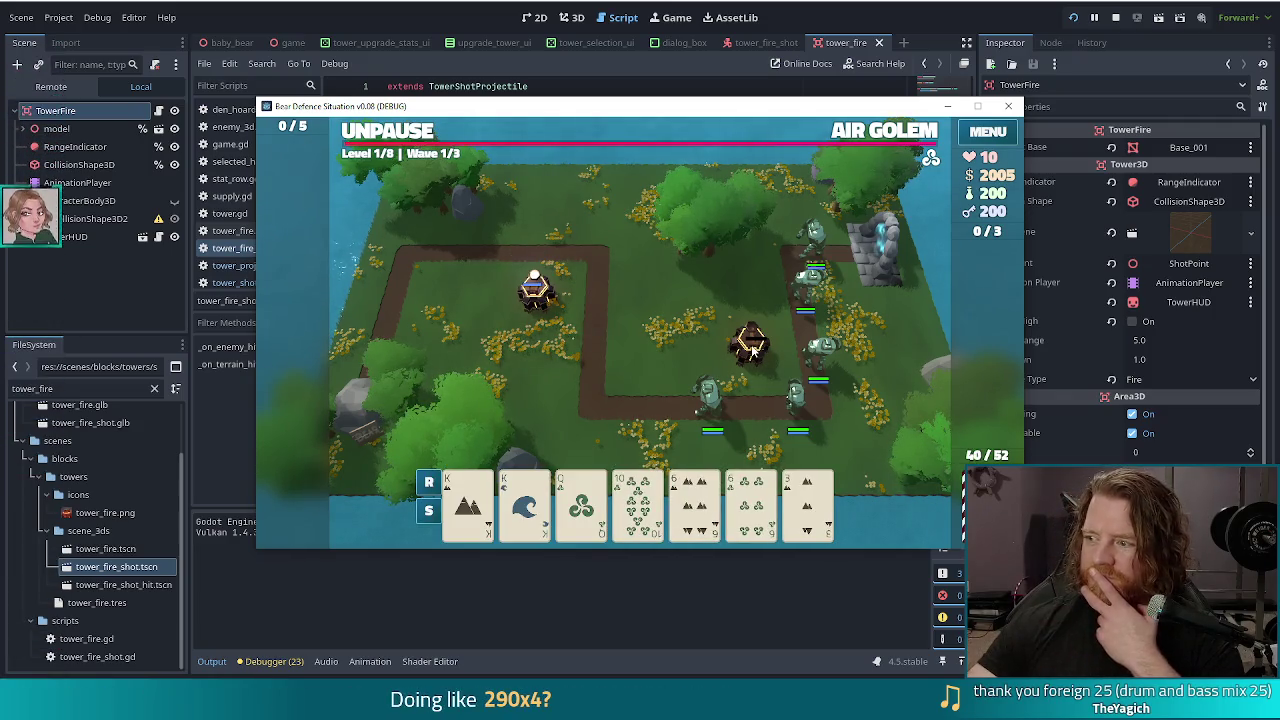
# Step: Resume and pause the wave to inspect the burn numbers, then stop the game
pyautogui.click(419, 136)
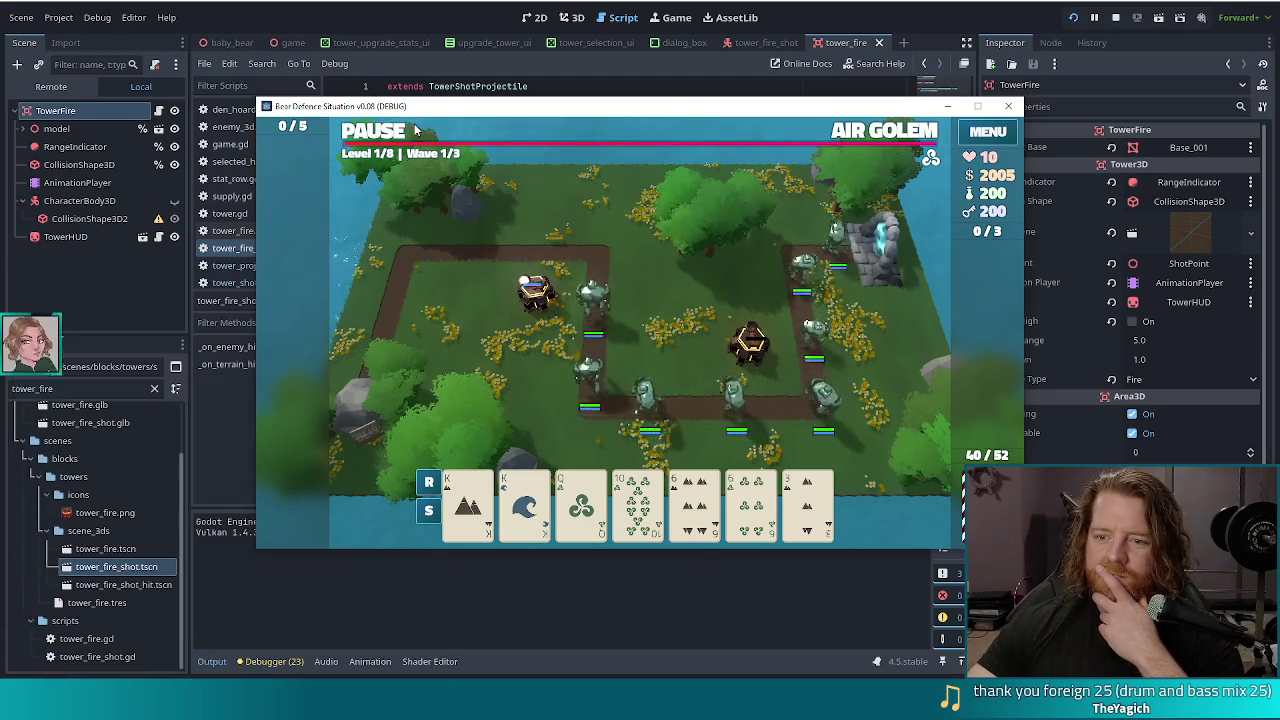
pyautogui.click(415, 130)
pyautogui.click(415, 130)
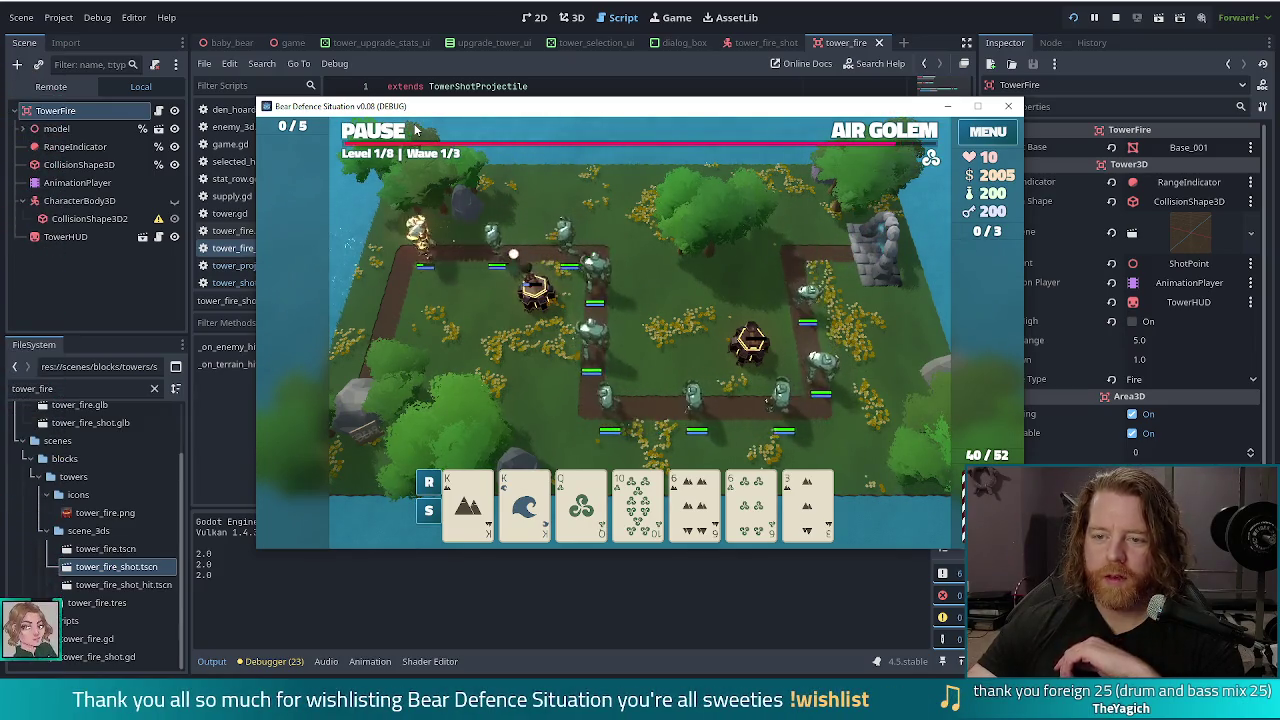
pyautogui.click(415, 130)
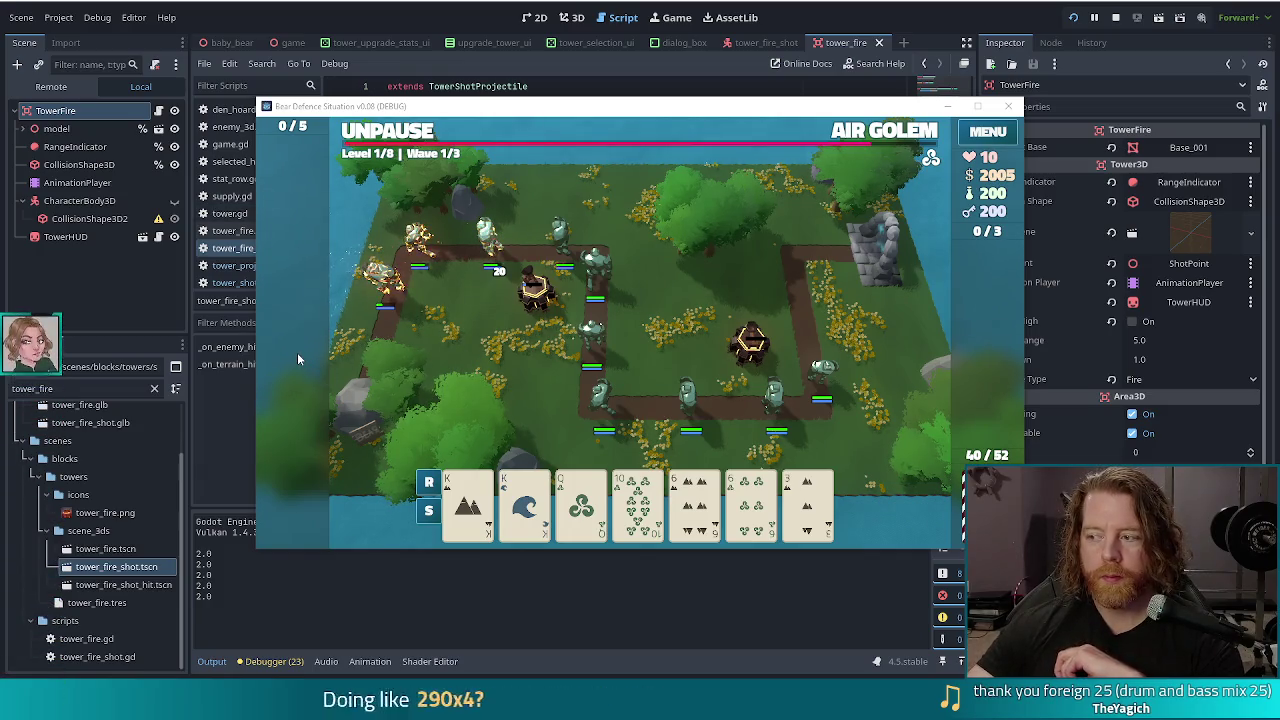
pyautogui.click(1115, 17)
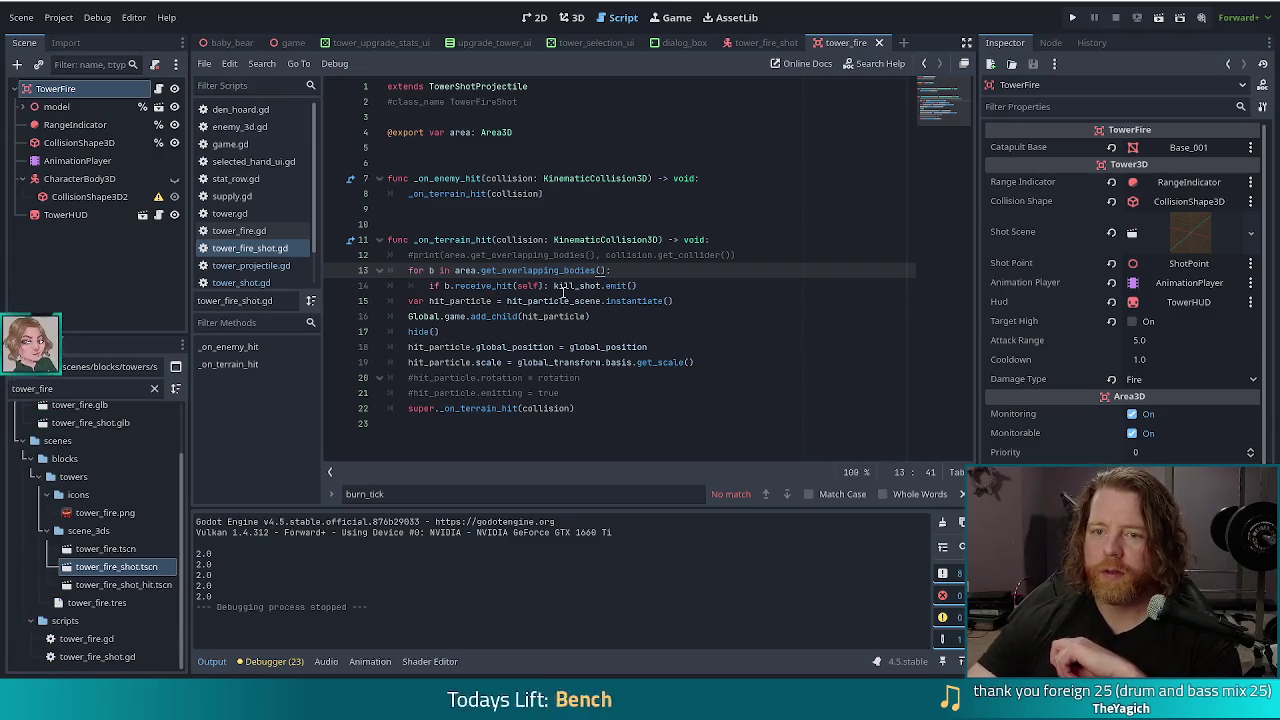
# Step: Open enemy_3d.gd at its hit-ability handling and refresh_burn function
pyautogui.press('Up')
pyautogui.press('Up')
pyautogui.press('Up')
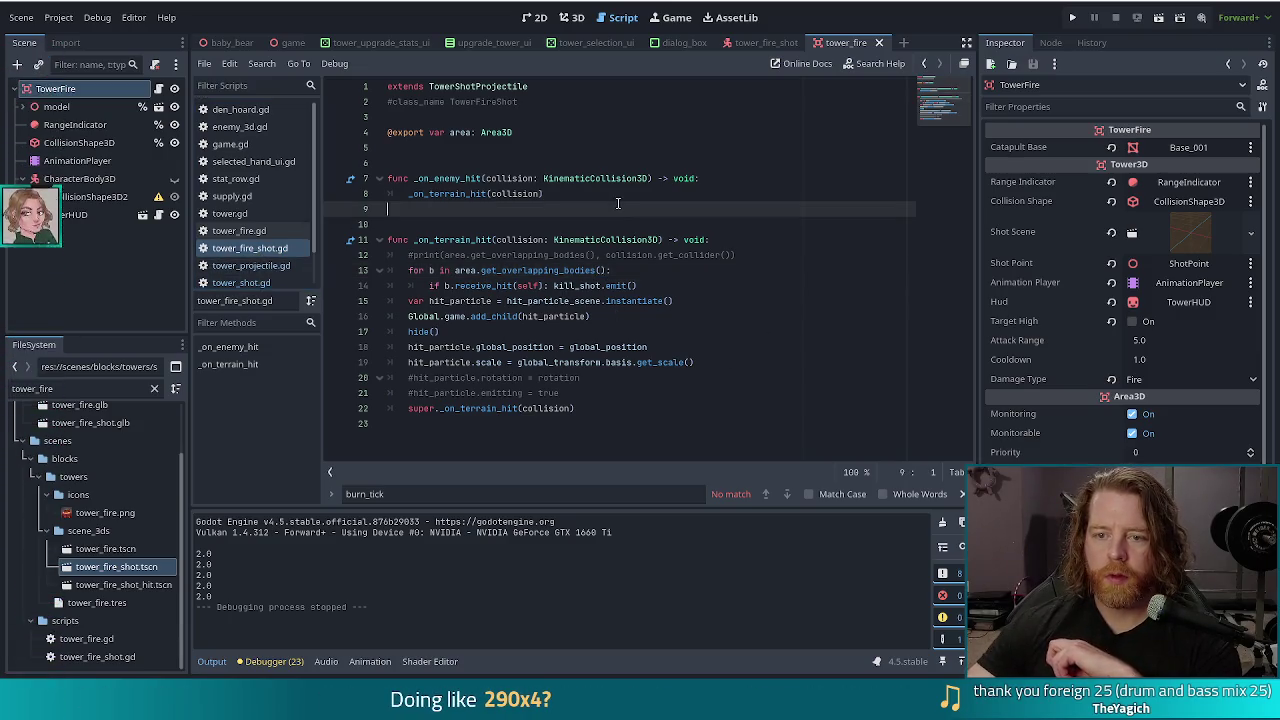
pyautogui.press('Up')
pyautogui.press('Up')
pyautogui.press('Up')
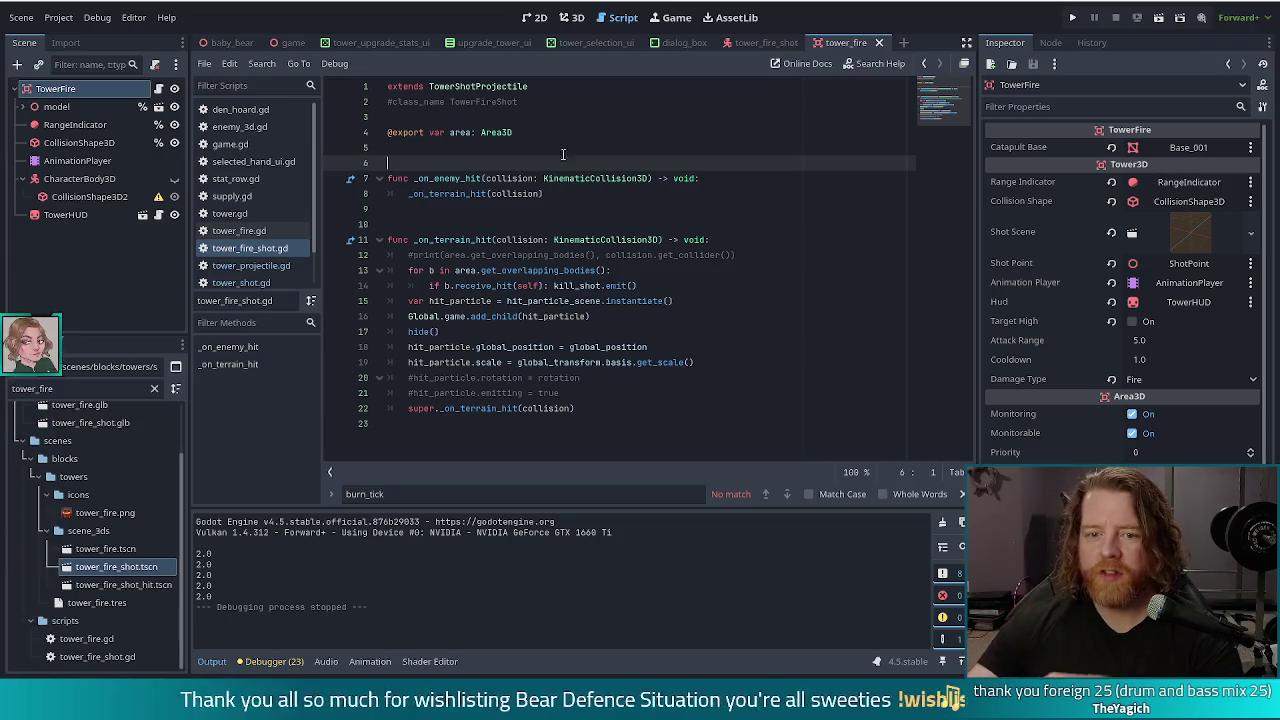
pyautogui.click(235, 127)
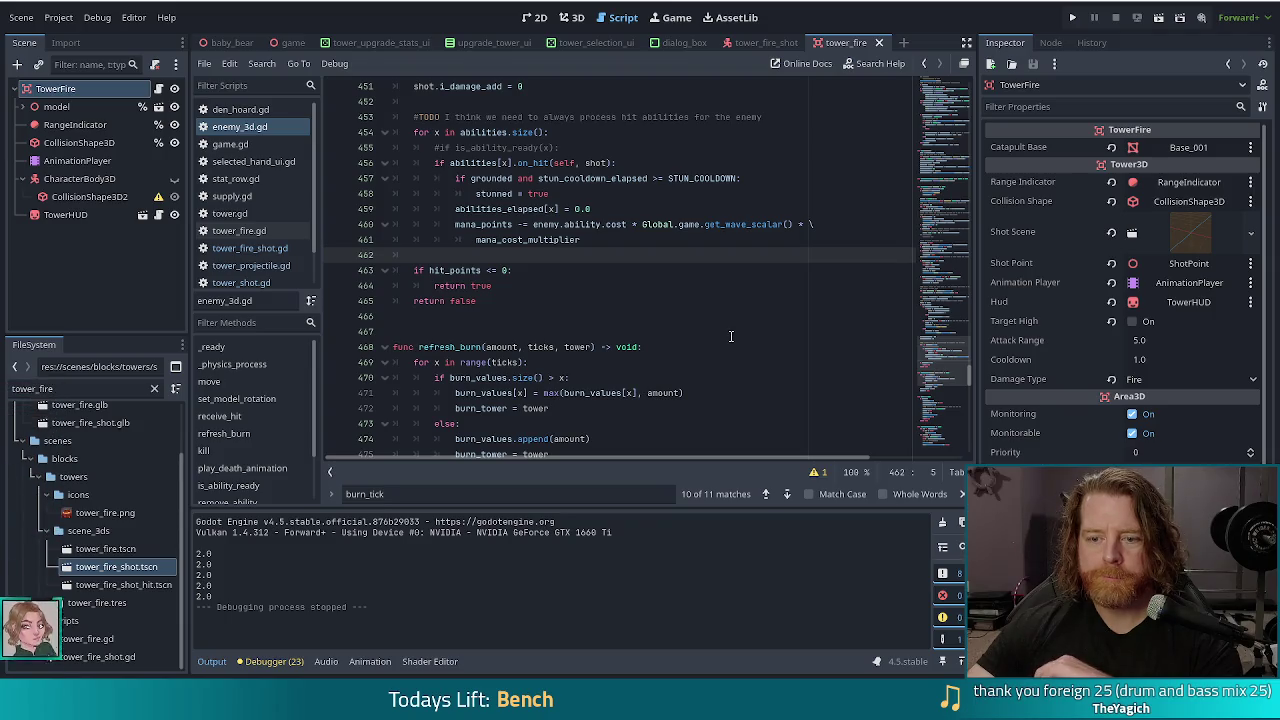
# Step: Search enemy_3d.gd for 'refres' and jump to the refresh_burn call on line 392
pyautogui.scroll(-6, 731, 336)
pyautogui.scroll(7, 682, 303)
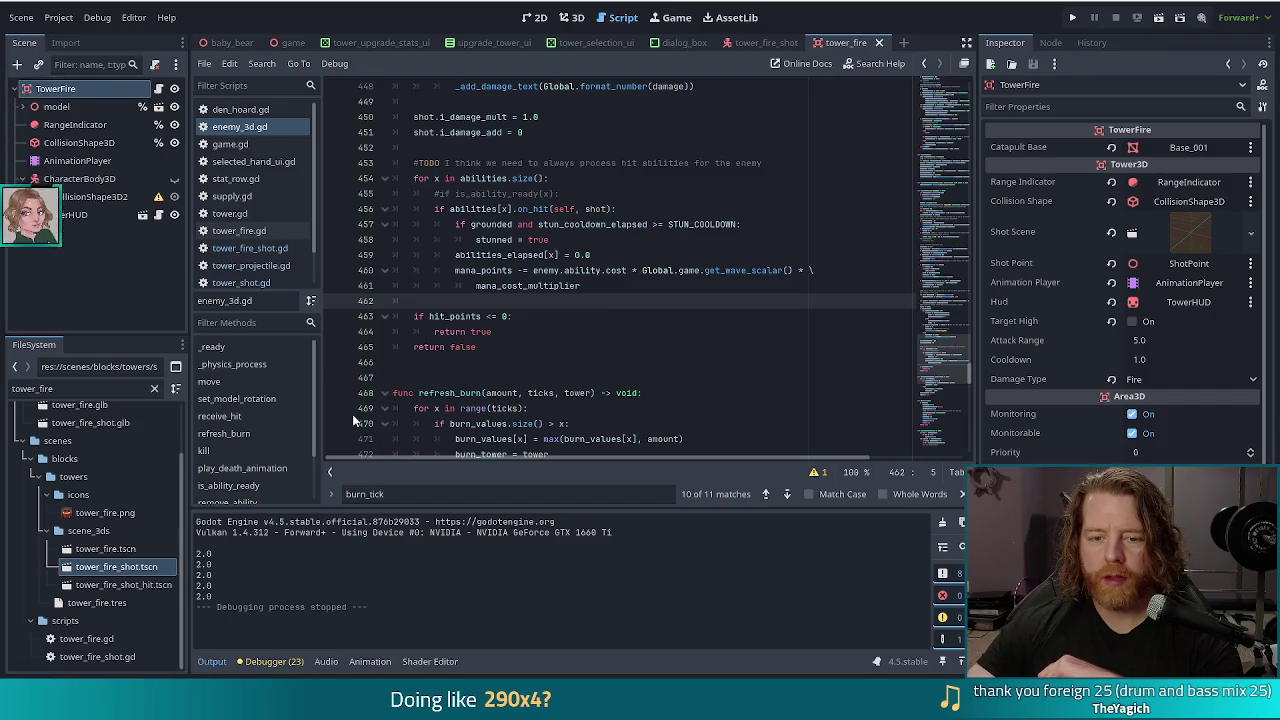
pyautogui.scroll(5, 568, 290)
pyautogui.scroll(4, 620, 306)
pyautogui.scroll(3, 620, 306)
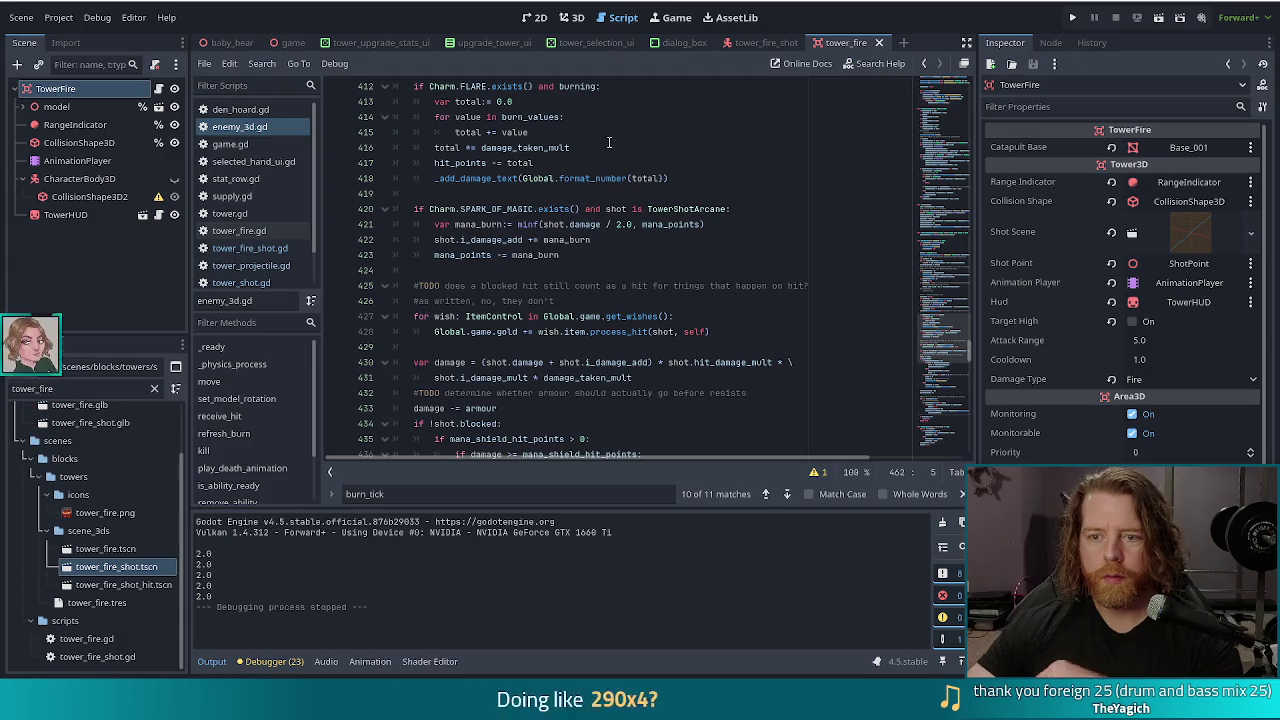
pyautogui.hotkey('ctrl', 'f')
pyautogui.write('refres')
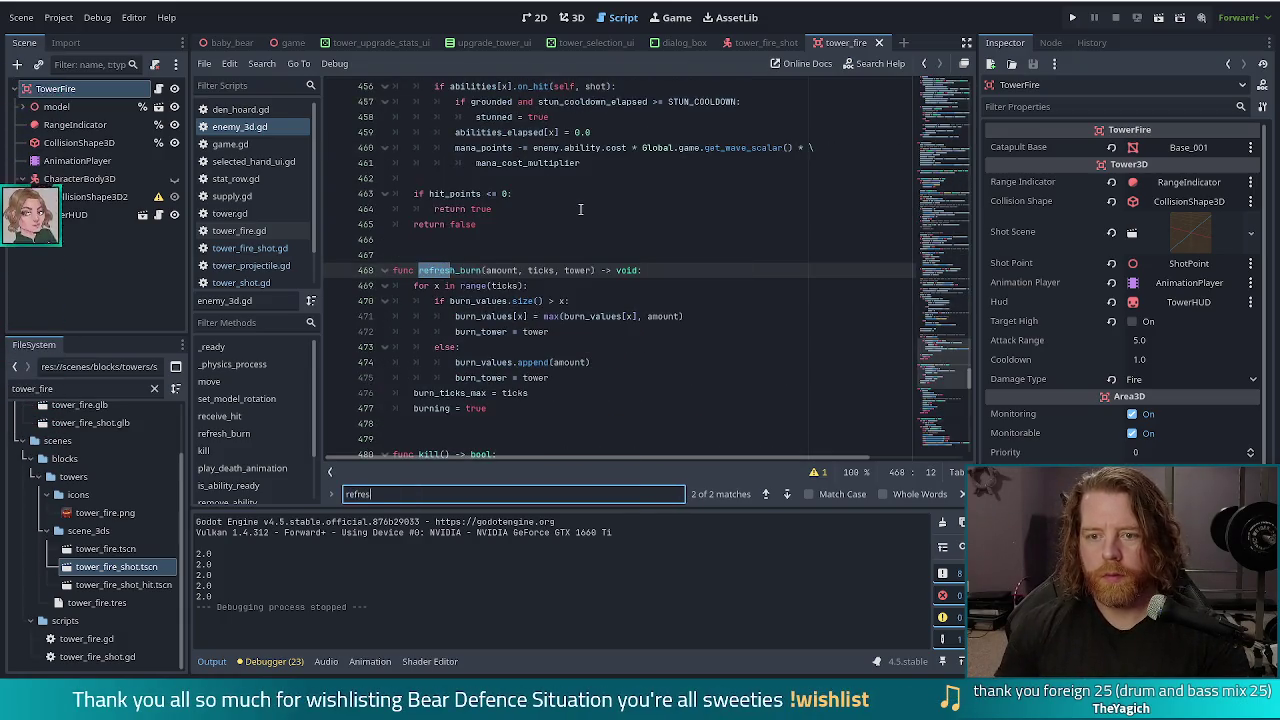
pyautogui.click(767, 494)
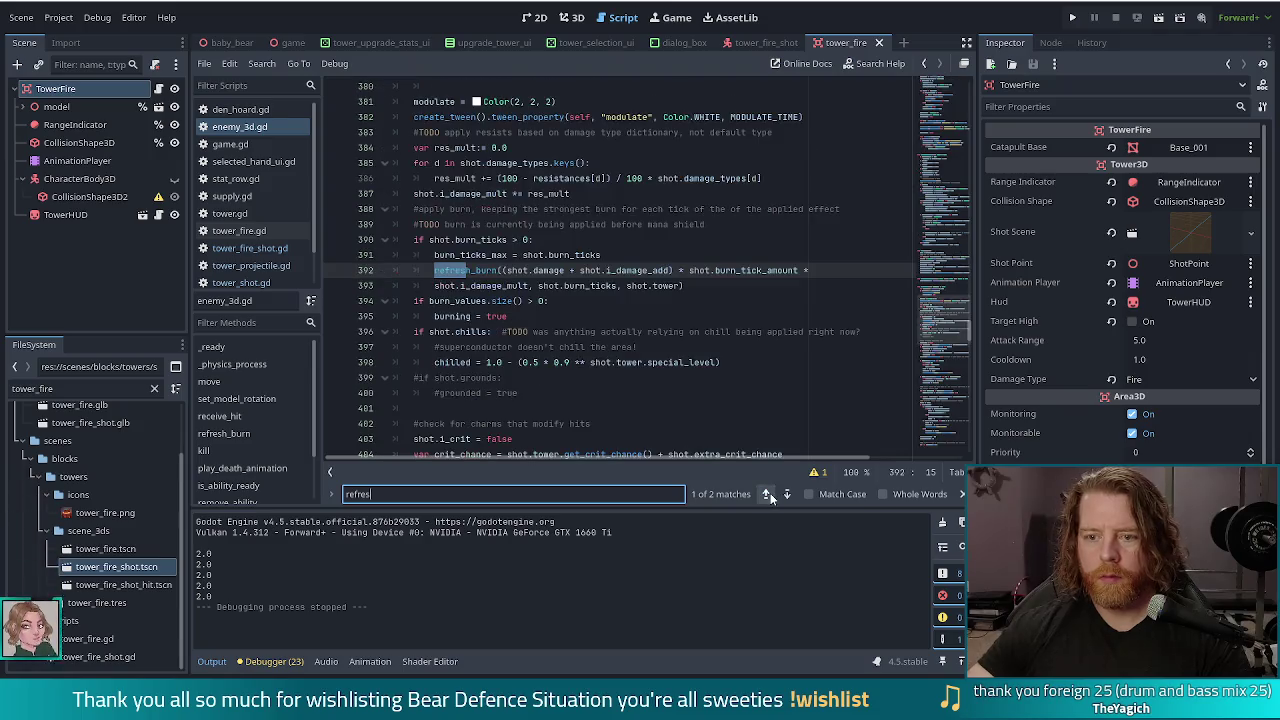
# Step: Examine the shot.burn_tick_amount term in the burn formula, then open tower_fire_shot.gd
pyautogui.click(659, 277)
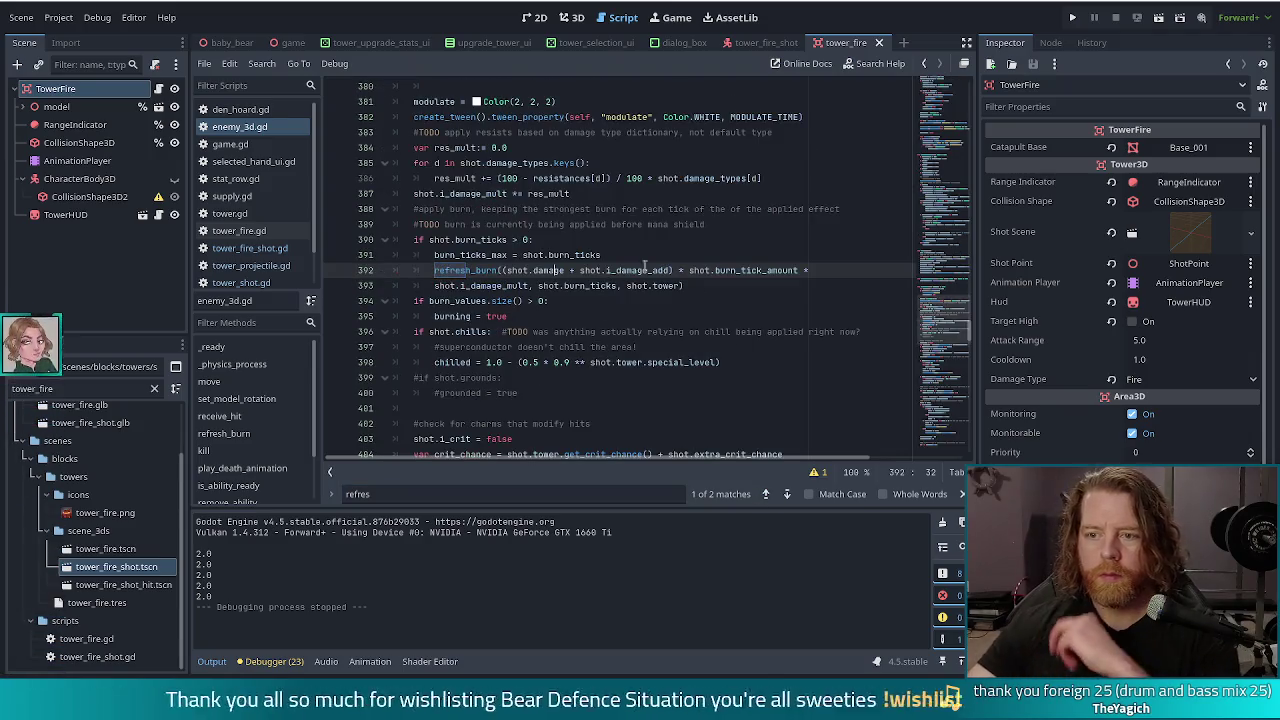
pyautogui.click(766, 270)
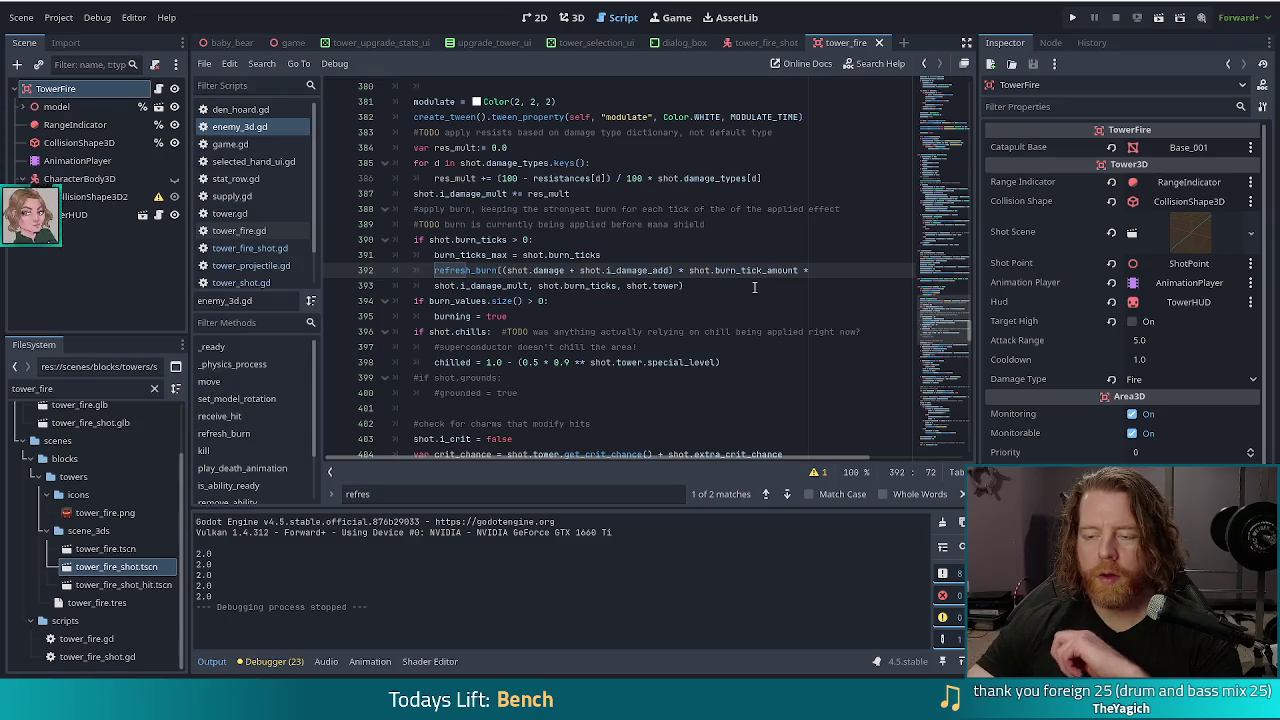
pyautogui.click(690, 270)
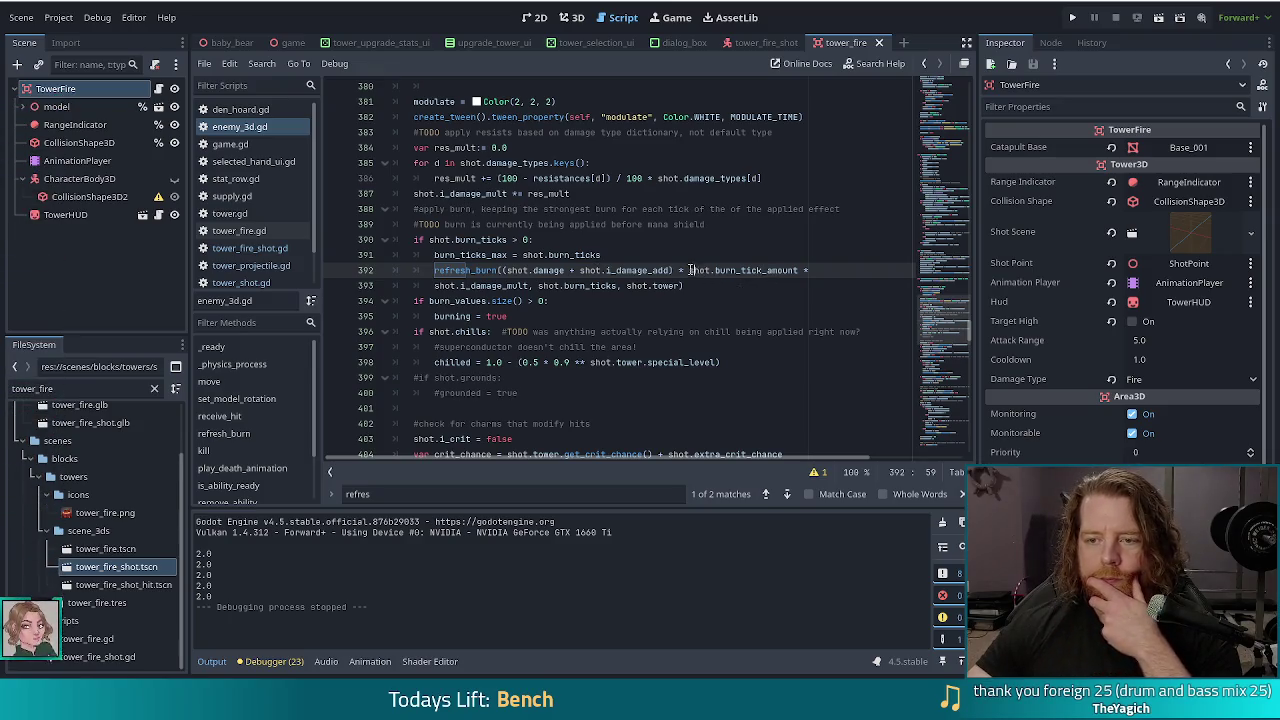
pyautogui.click(769, 270)
pyautogui.press('Right')
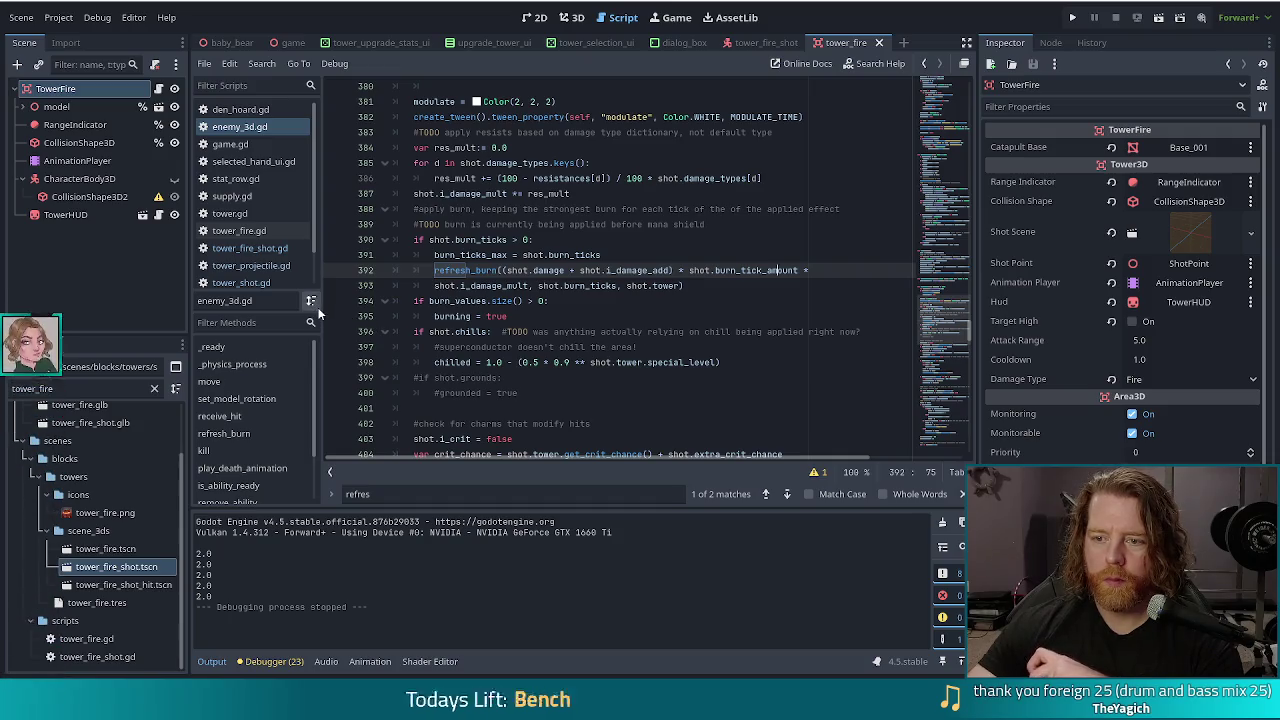
pyautogui.click(603, 270)
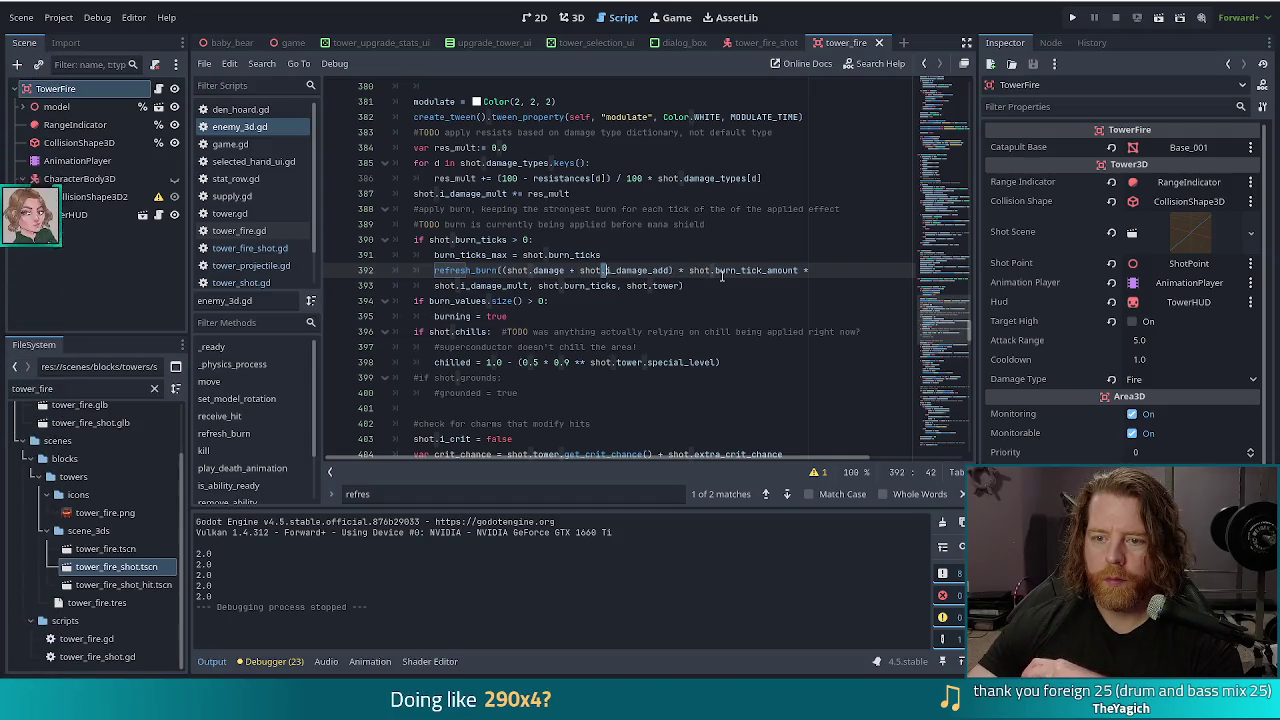
pyautogui.press('Down')
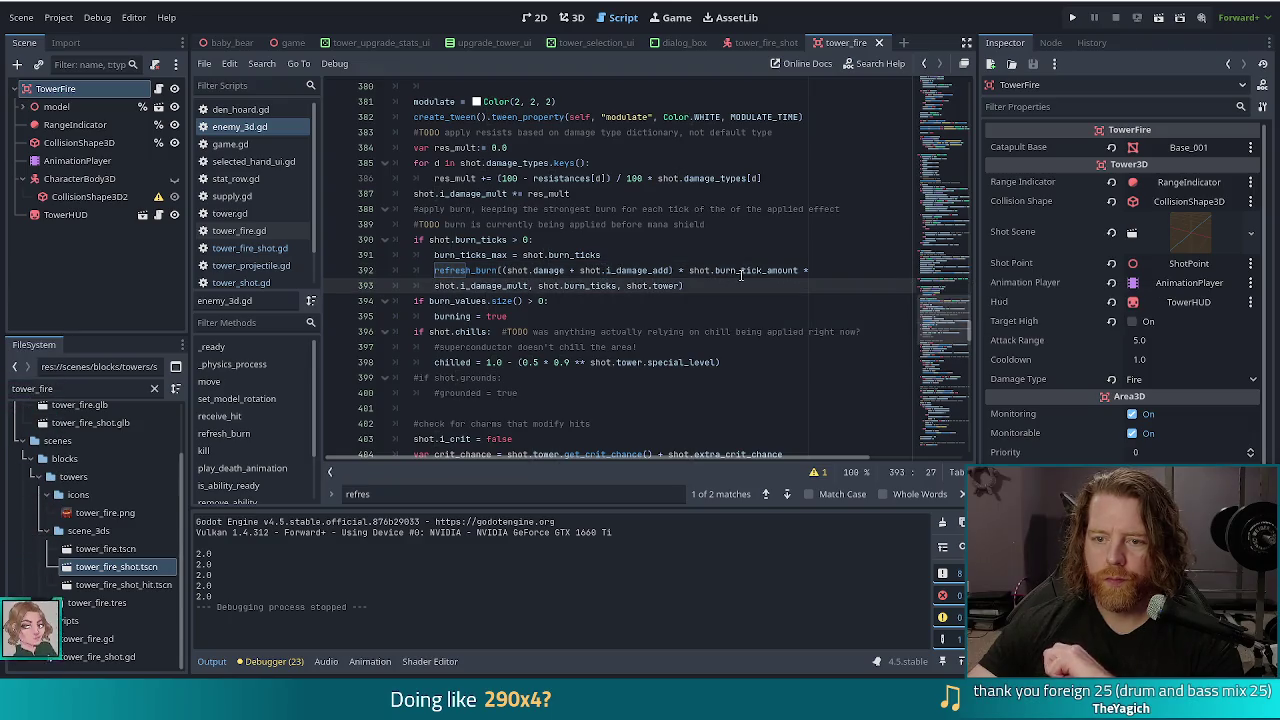
pyautogui.doubleClick(785, 270)
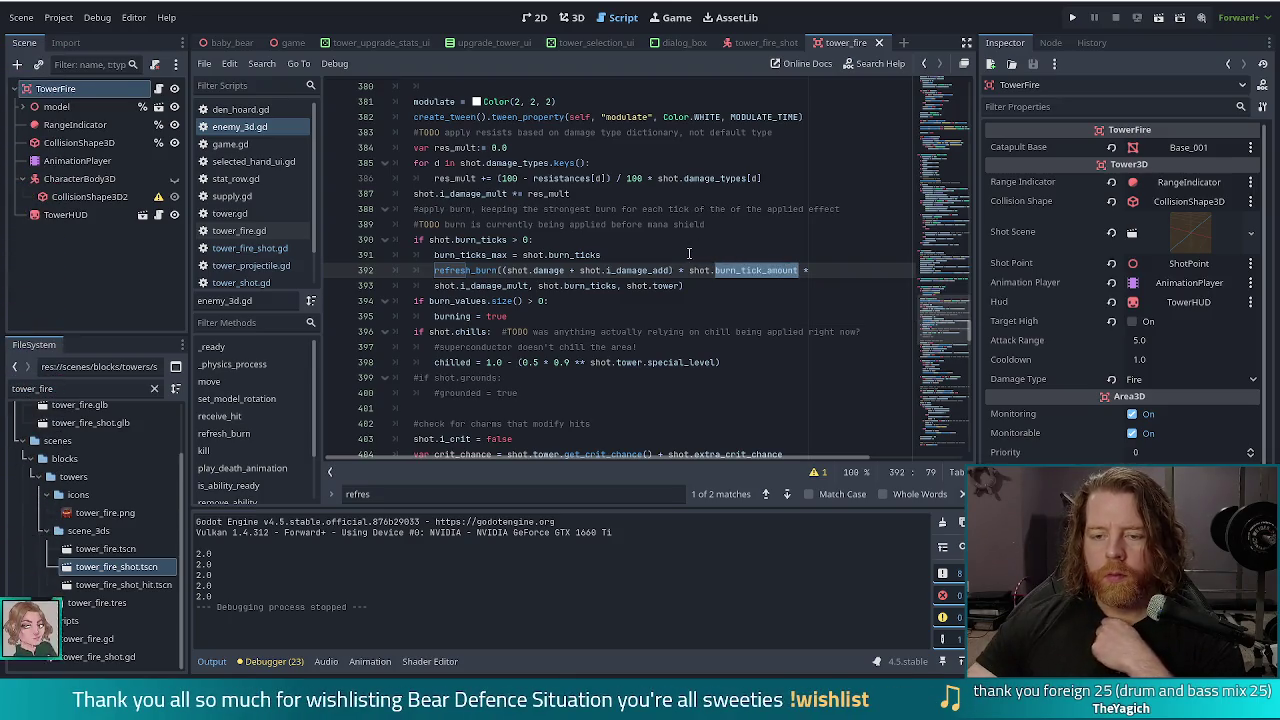
pyautogui.click(250, 248)
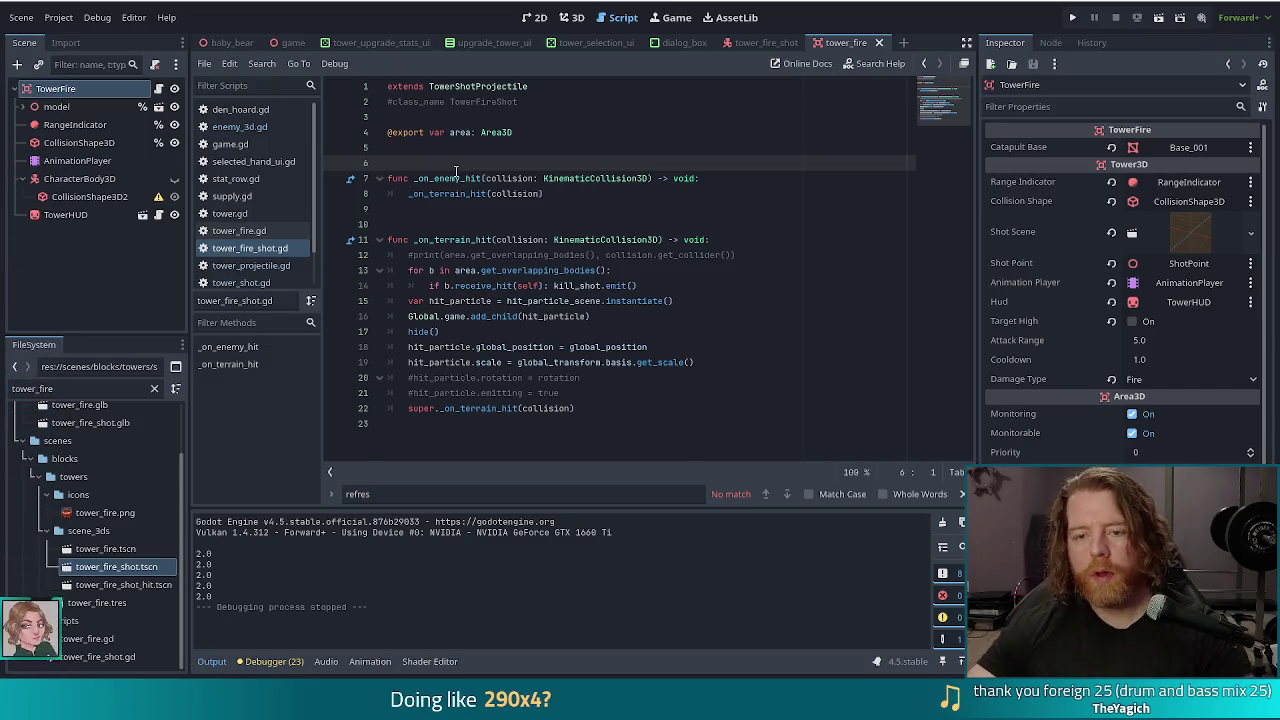
# Step: Paste the _ready() burn-scaling block and delete its TODO and return comment lines
pyautogui.hotkey('ctrl', 'z')
pyautogui.click(617, 224)
pyautogui.press('End')
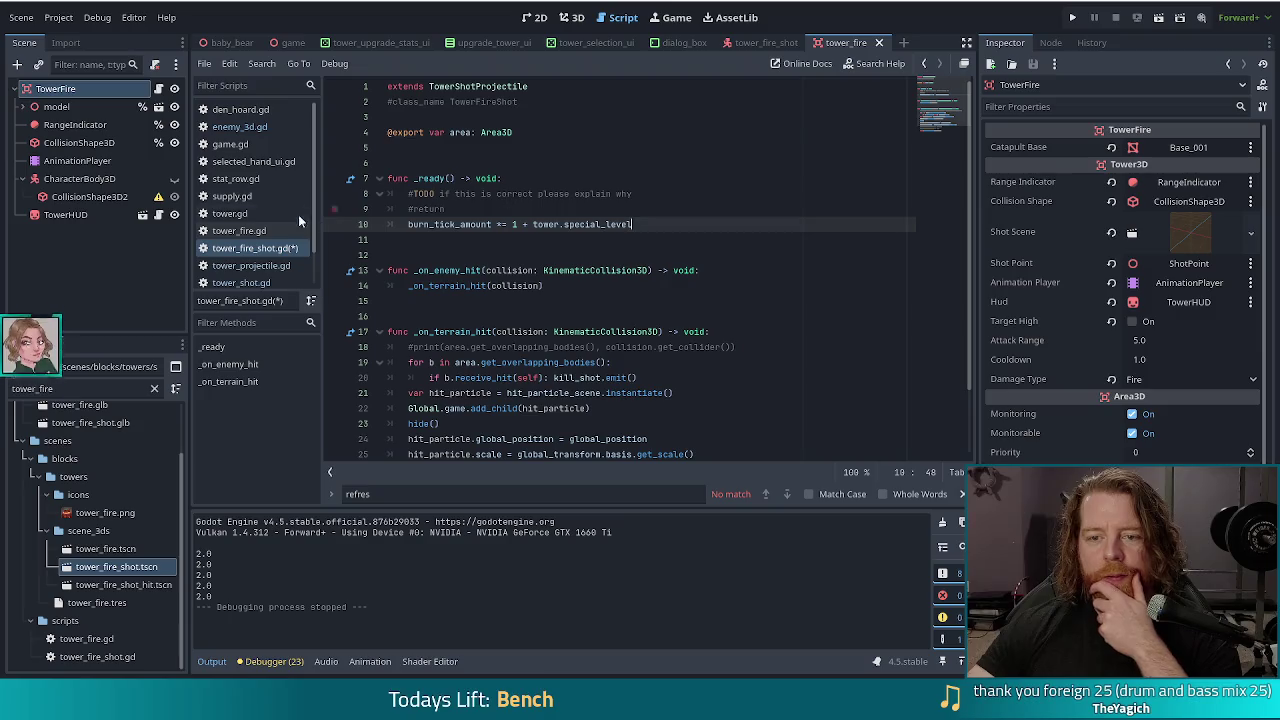
pyautogui.moveTo(408, 224); pyautogui.dragTo(408, 193)
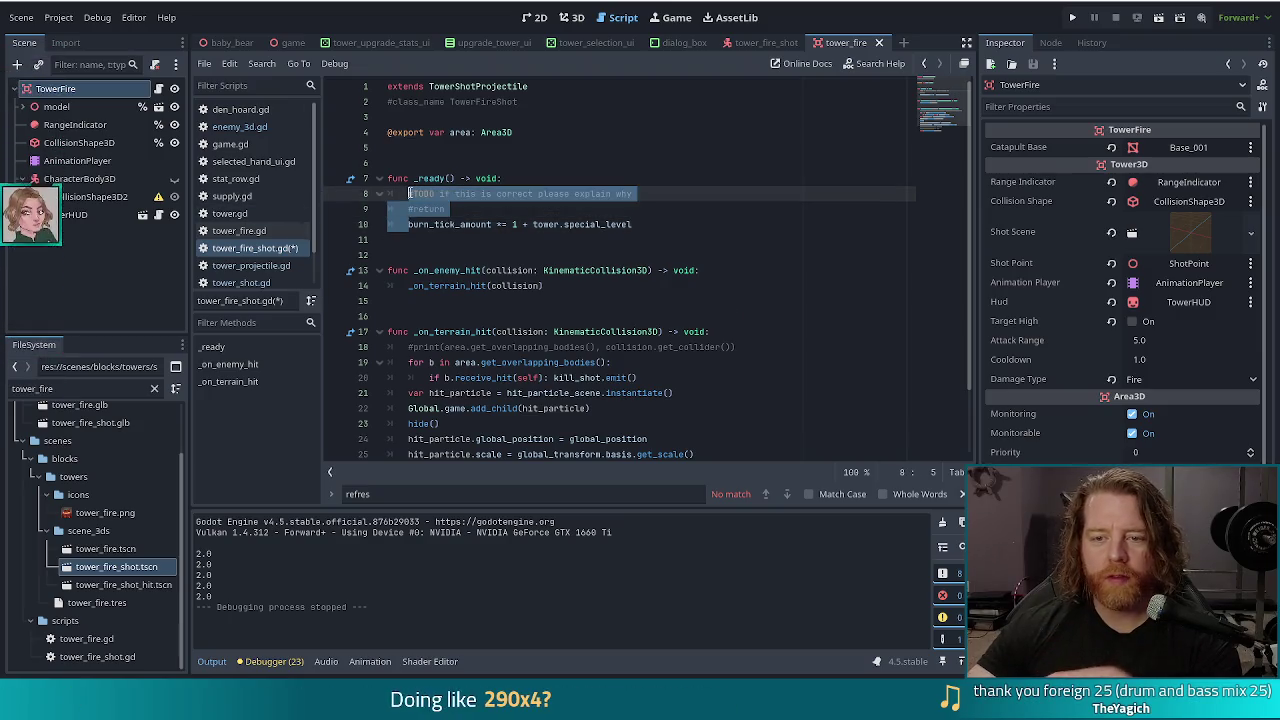
pyautogui.press('BackSpace')
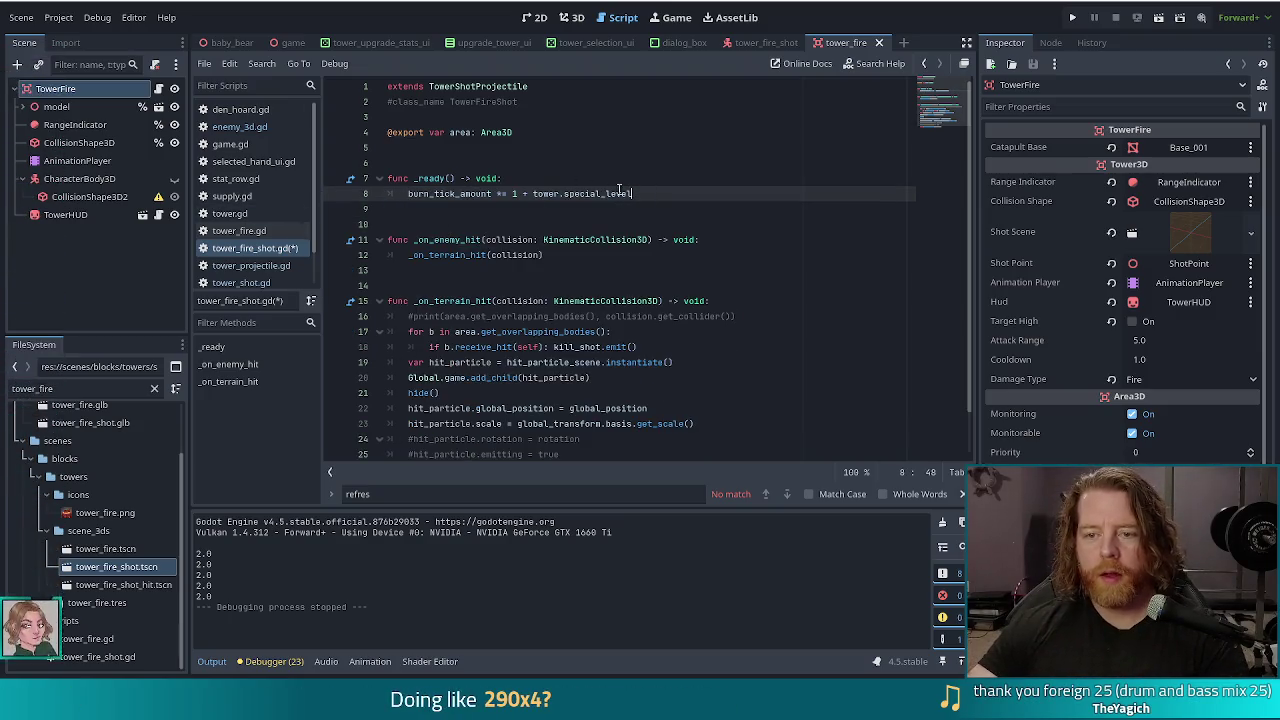
# Step: Append ' * tower.' to the end of the burn_tick_amount formula after special_level
pyautogui.moveTo(644, 196); pyautogui.dragTo(517, 193)
pyautogui.moveTo(545, 199)
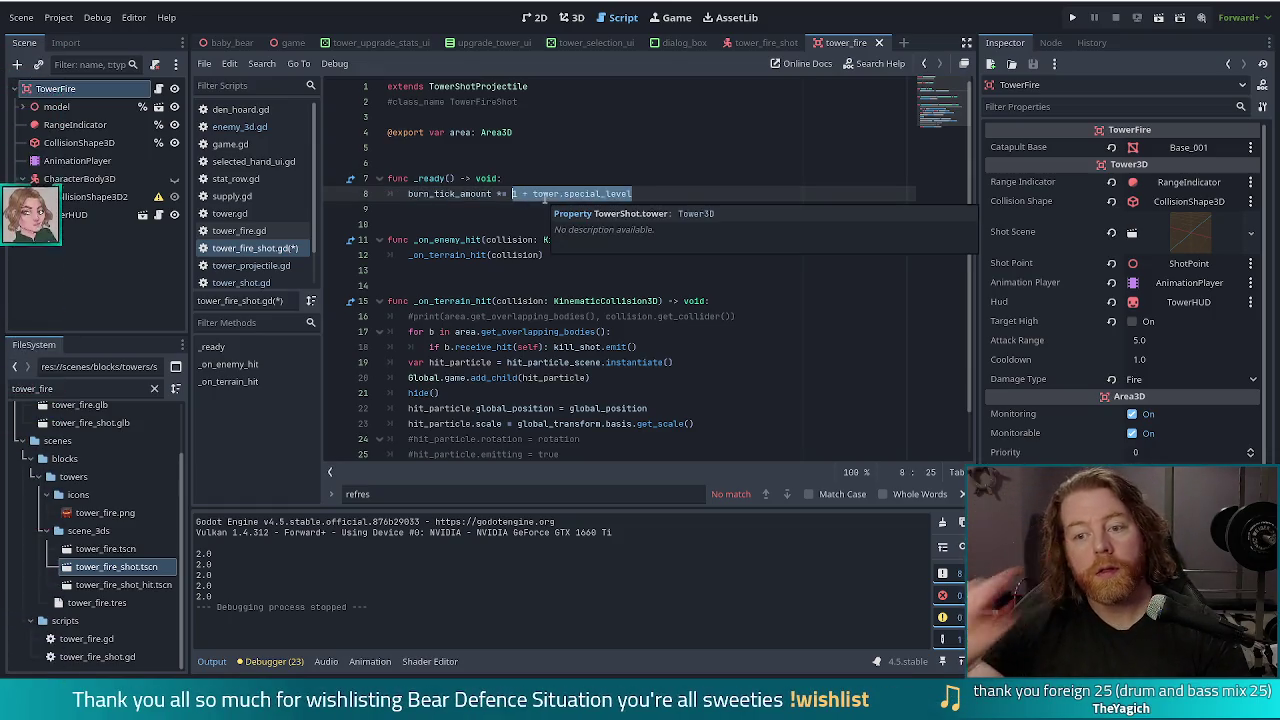
pyautogui.click(662, 190)
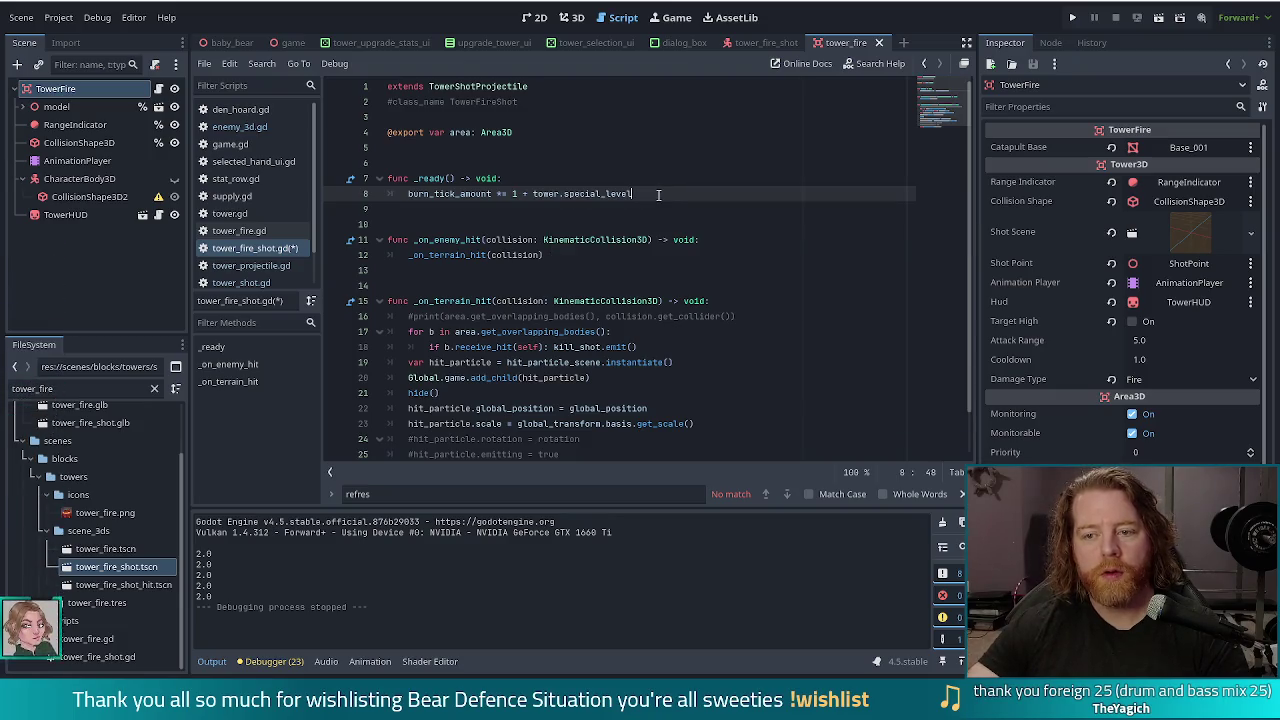
pyautogui.write('* ')
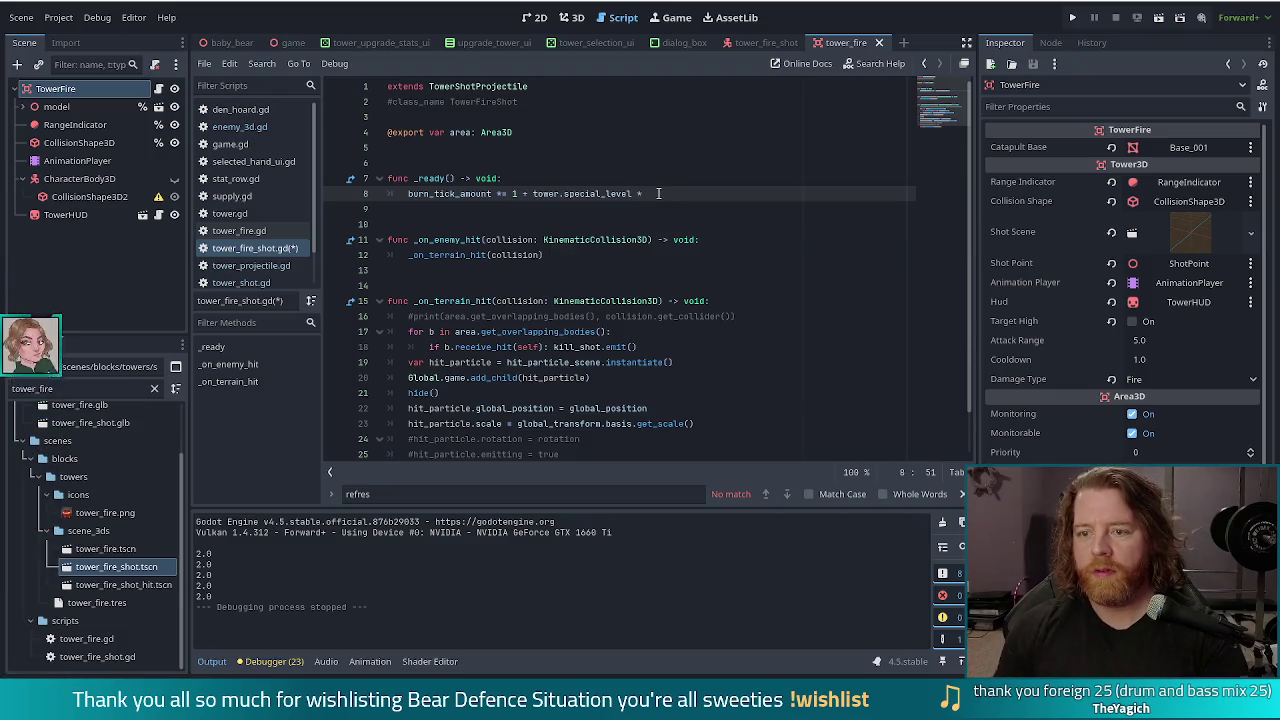
pyautogui.write('tower.sp')
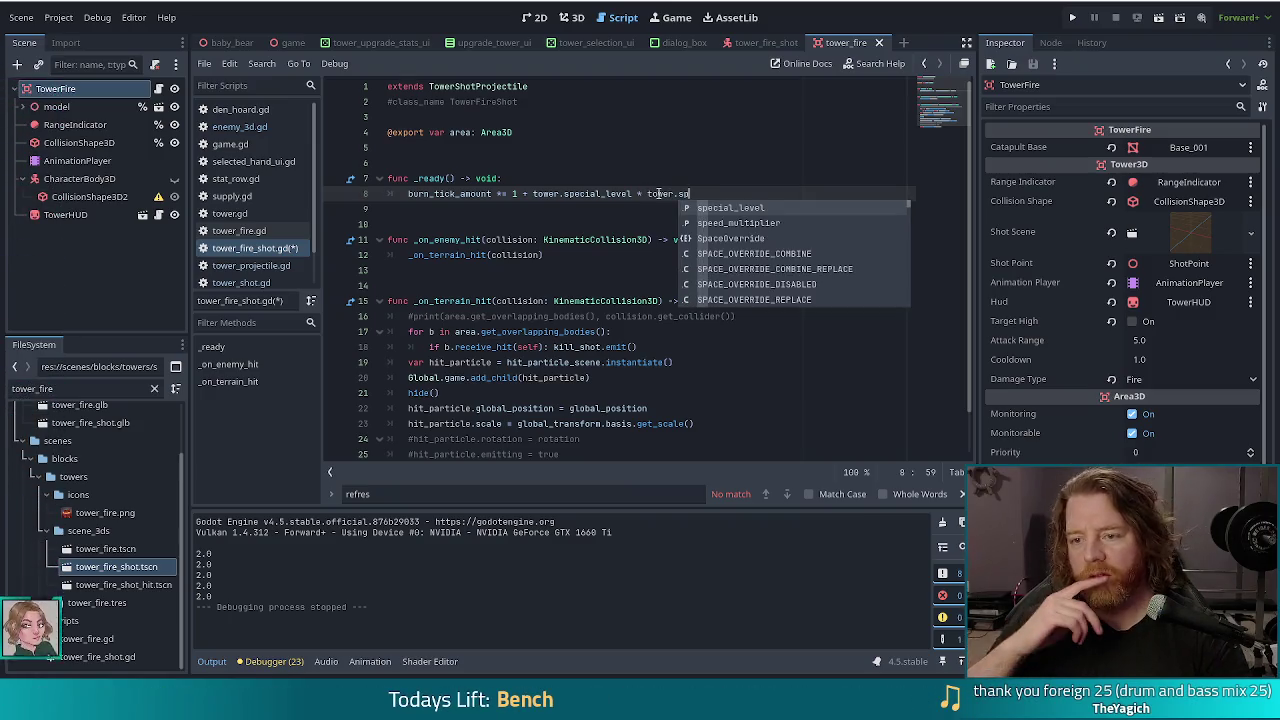
pyautogui.press('BackSpace')
pyautogui.press('BackSpace')
pyautogui.write('tow')
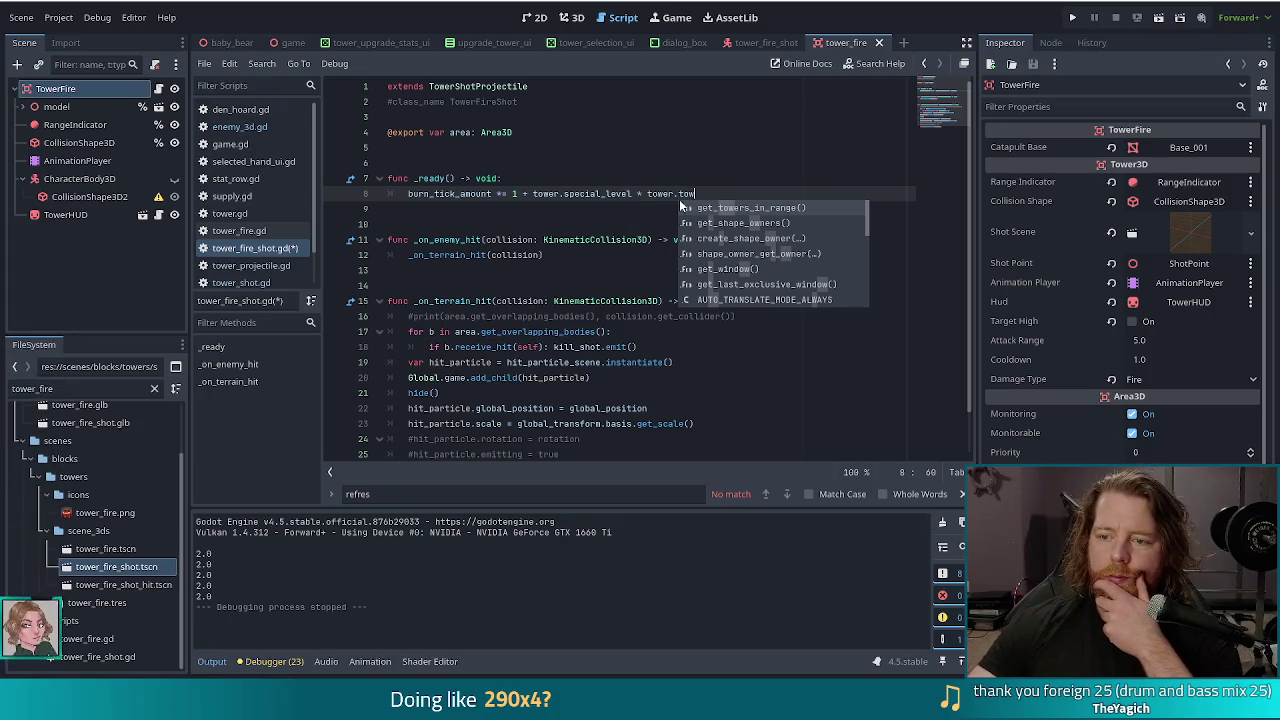
# Step: Jump to special_level's definition in tower_3d.gd
pyautogui.click(713, 193)
pyautogui.moveTo(696, 193); pyautogui.dragTo(645, 193)
pyautogui.click(590, 193)
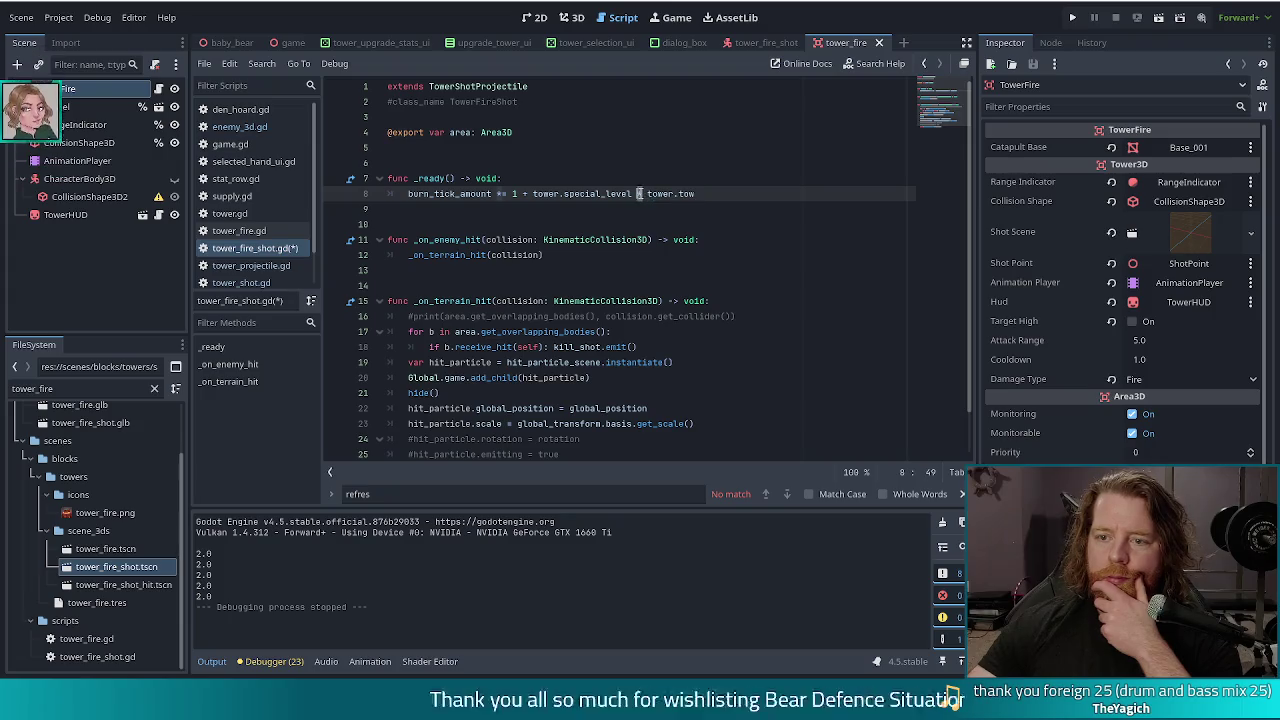
pyautogui.keyDown('ctrl'); pyautogui.click(590, 195); pyautogui.keyUp('ctrl')
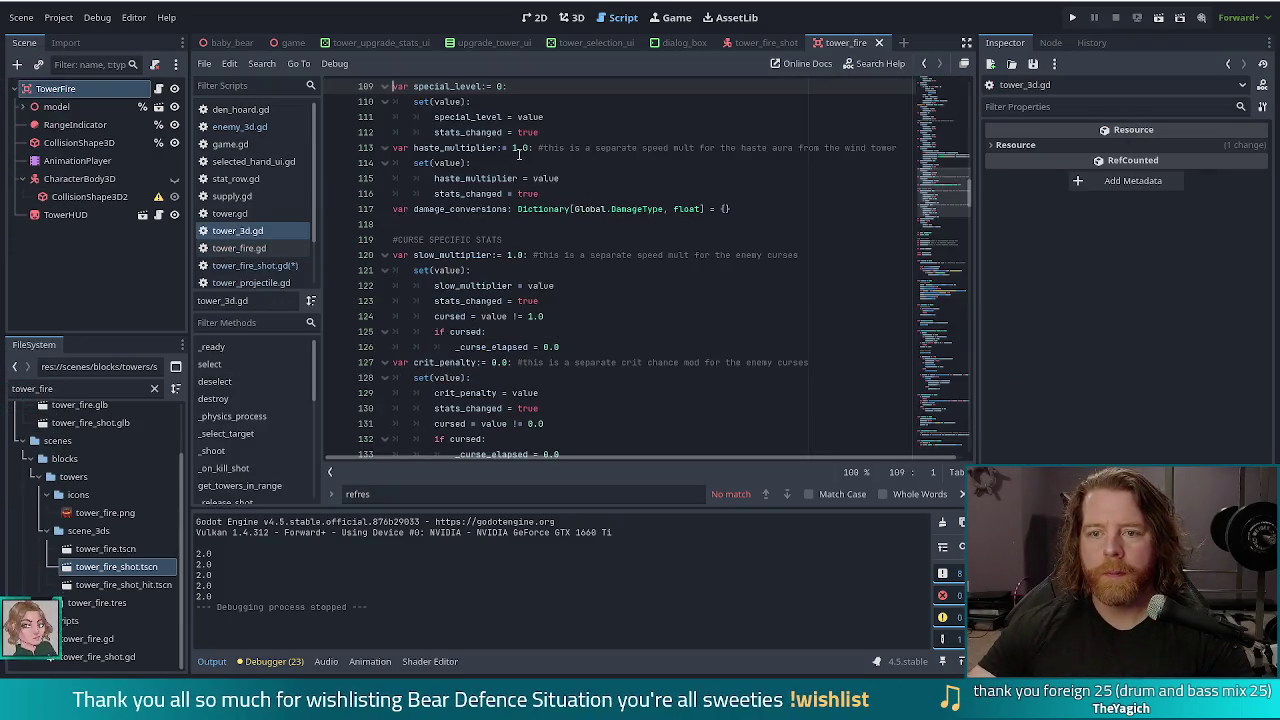
# Step: Add 'var special_bonus:= 0.0' below the special_level setter and save the scripts
pyautogui.click(594, 132)
pyautogui.press('Return')
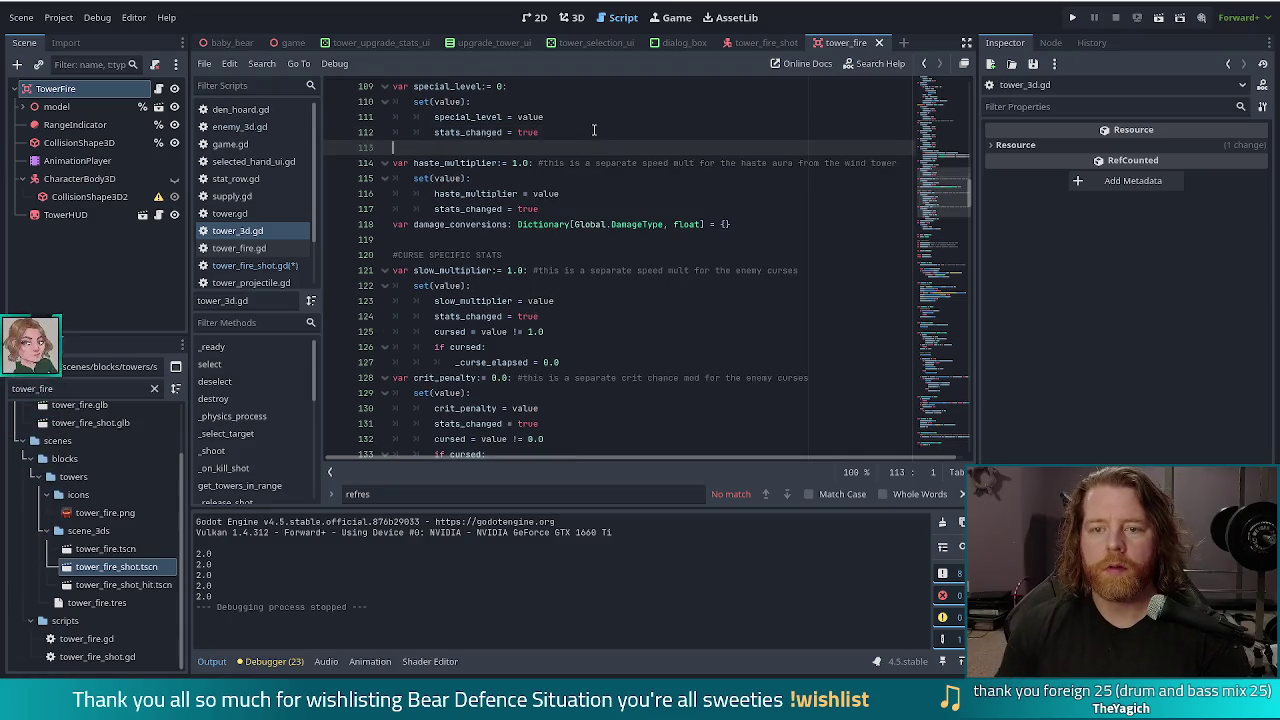
pyautogui.press('BackSpace')
pyautogui.write('var special_b')
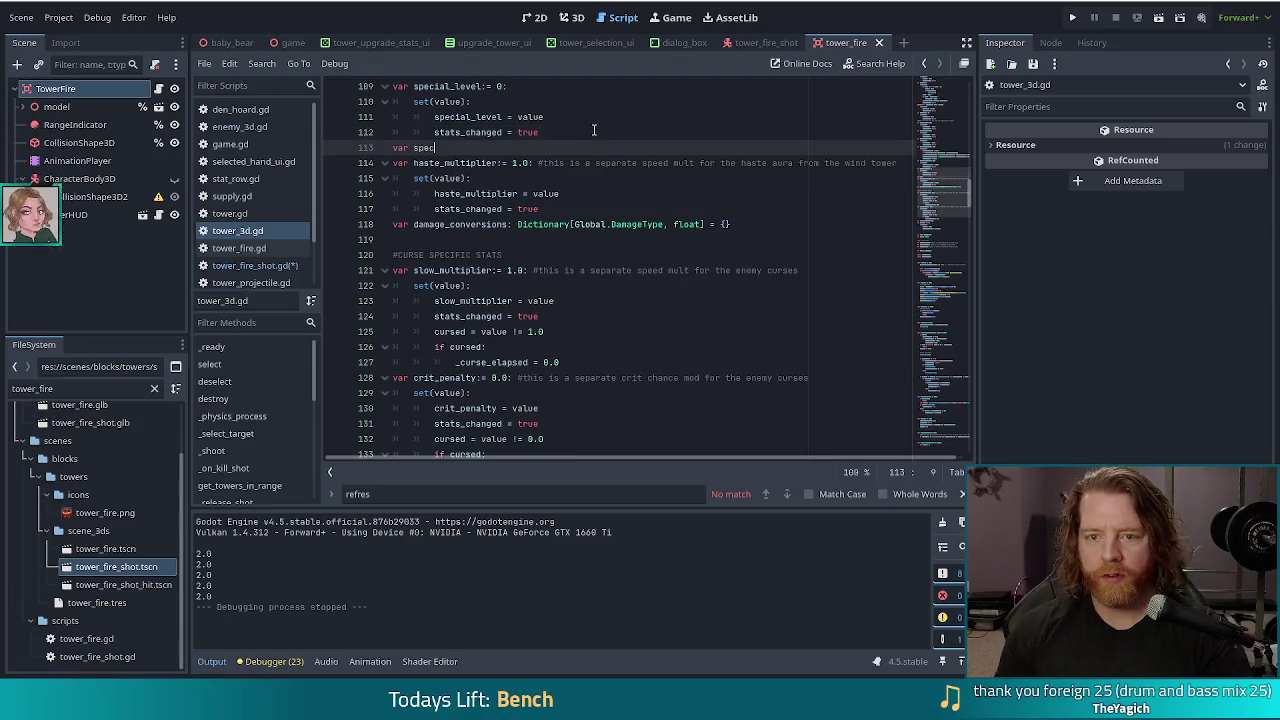
pyautogui.write('onus')
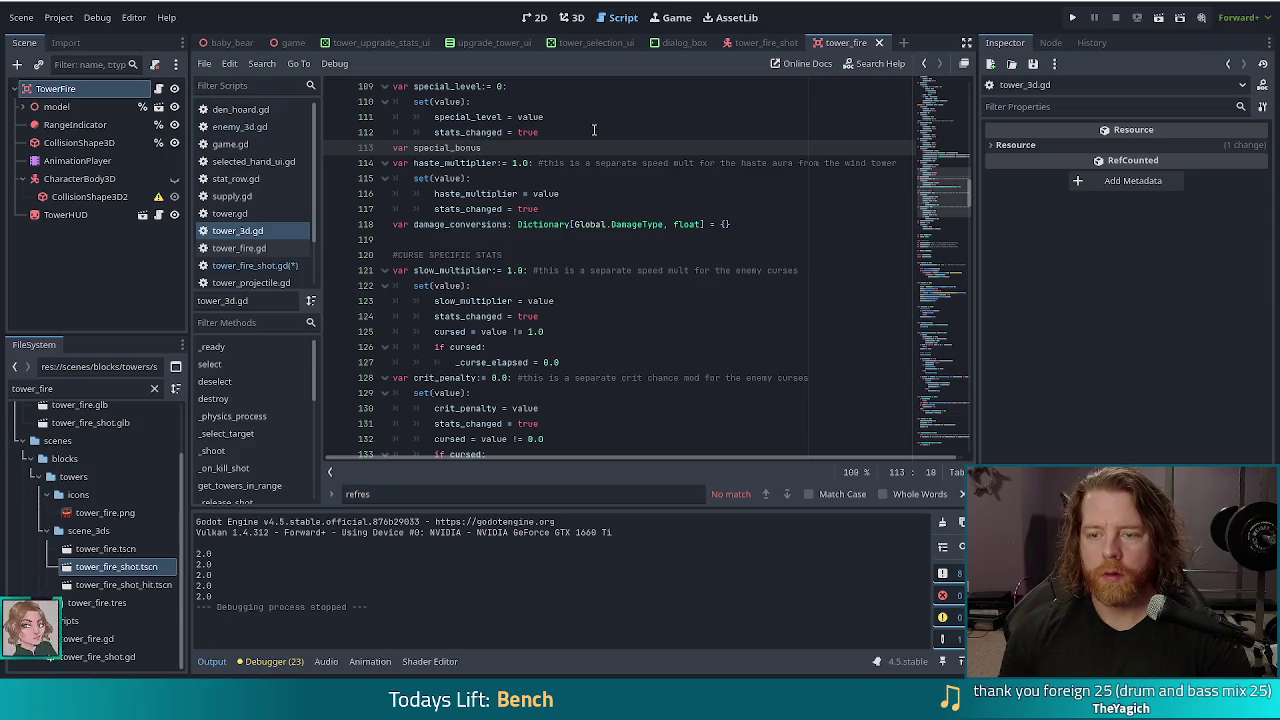
pyautogui.write(':= 0.0:')
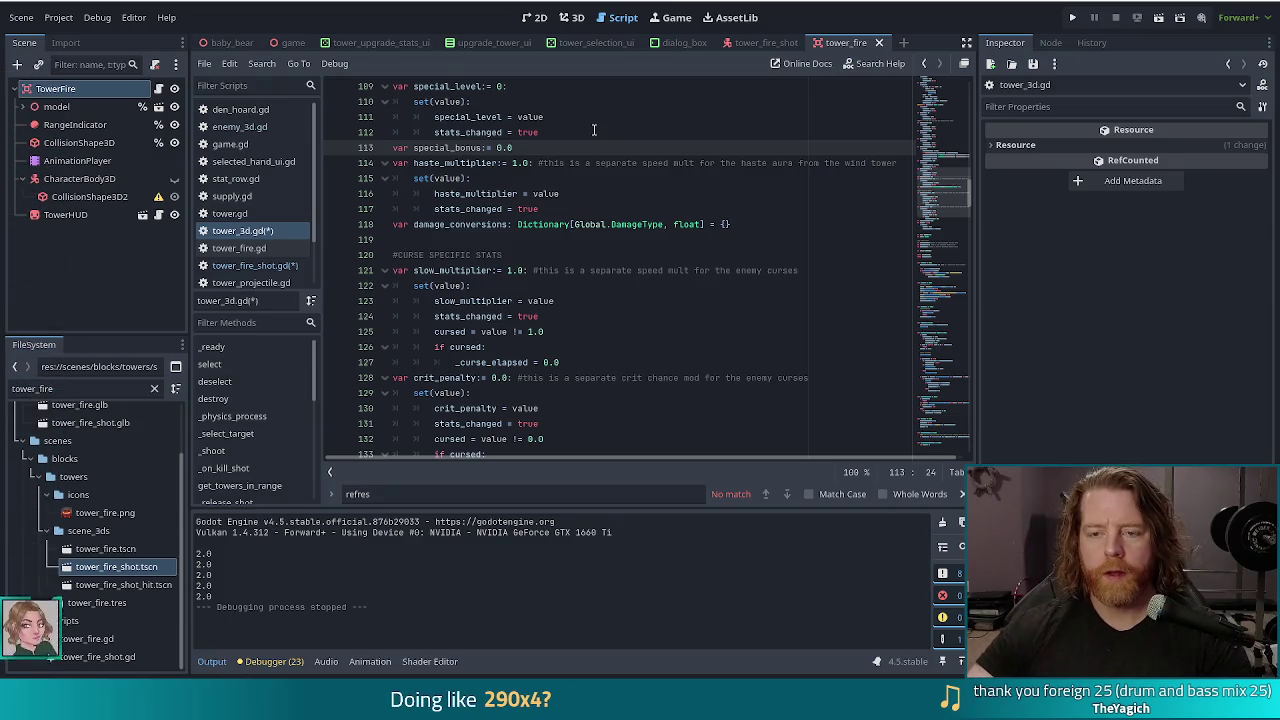
pyautogui.hotkey('ctrl', 's')
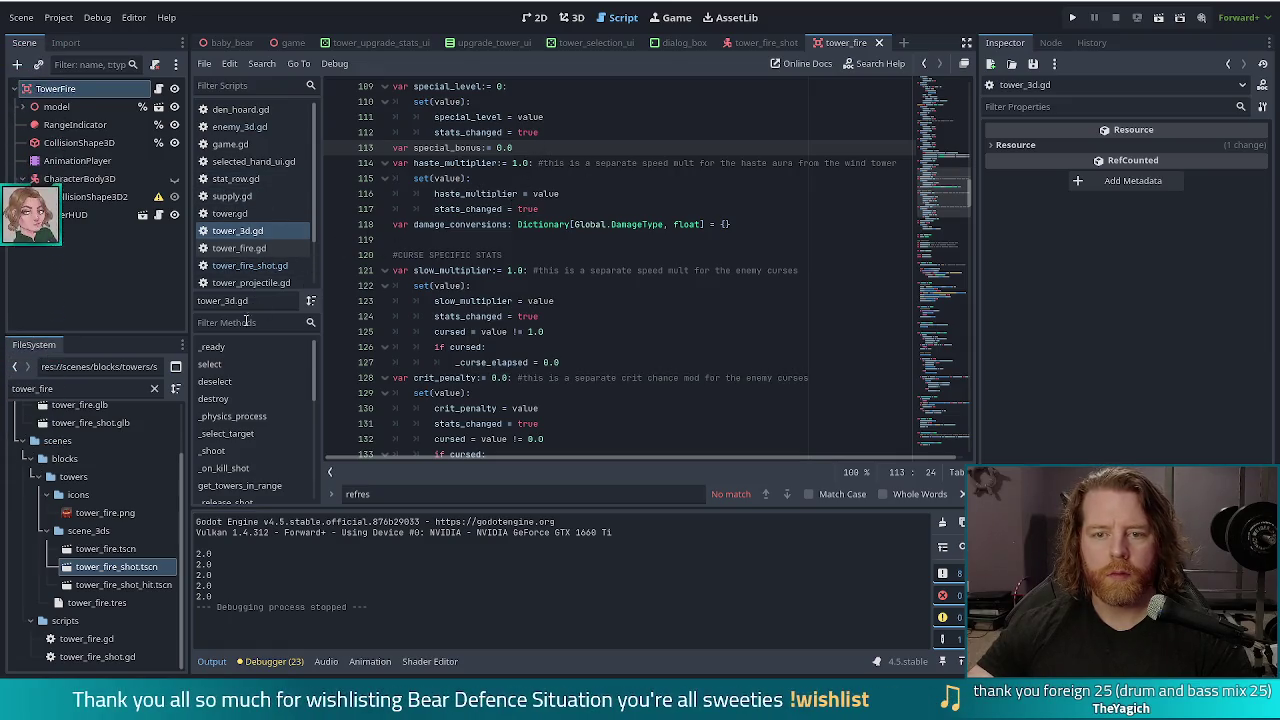
pyautogui.scroll(-2, 273, 203)
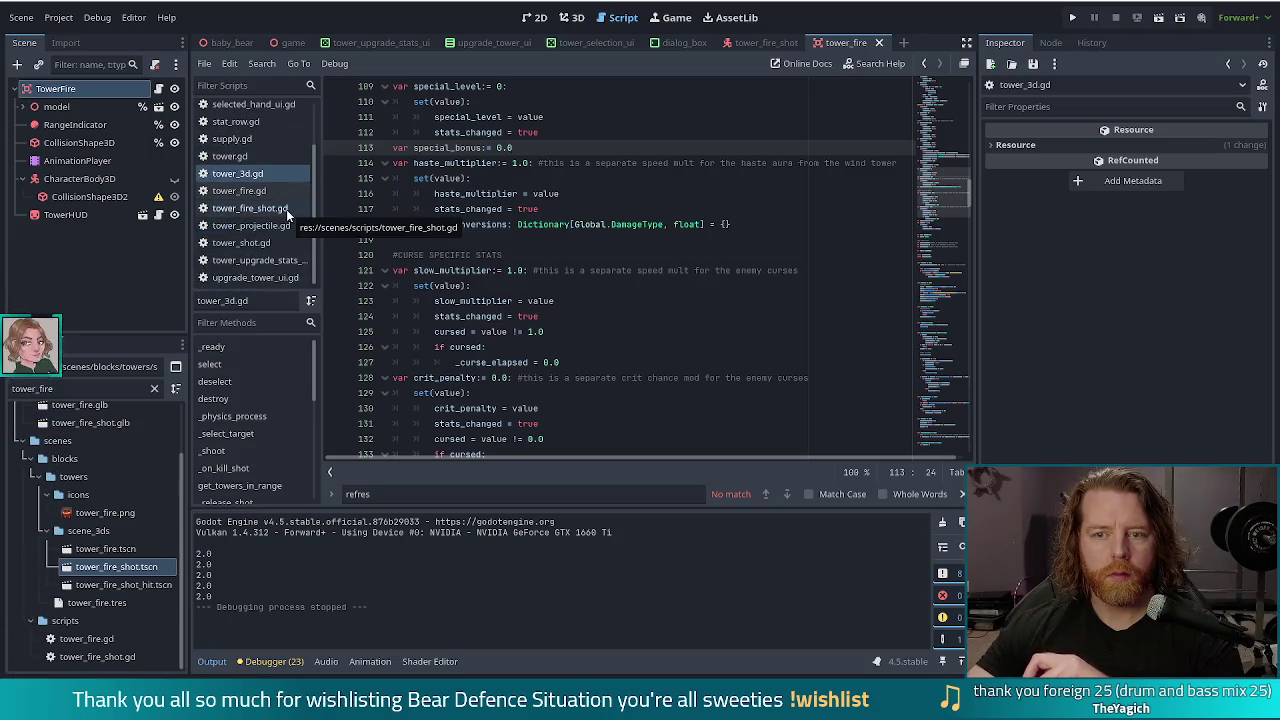
pyautogui.click(286, 209)
# Step: Replace the unfinished 'tow' with special_bonus so the burn multiplier uses tower.special_bonus
pyautogui.press('End')
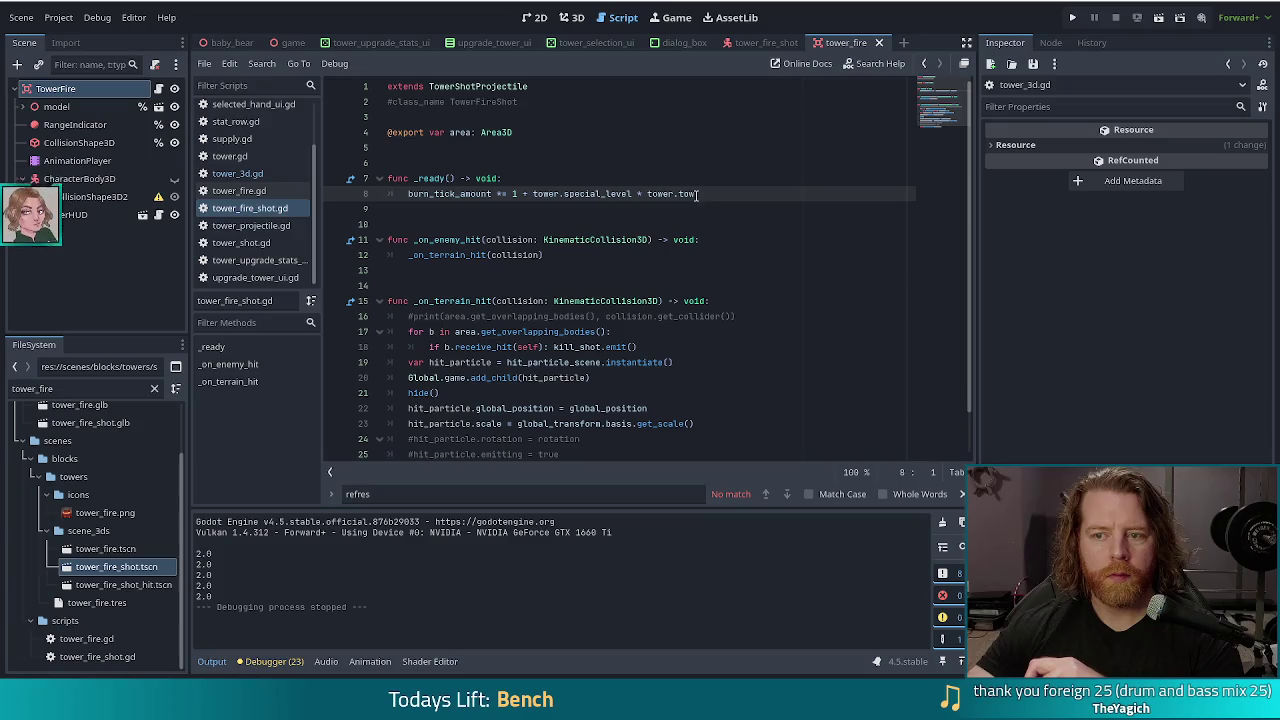
pyautogui.press('BackSpace')
pyautogui.press('BackSpace')
pyautogui.press('BackSpace')
pyautogui.press('BackSpace')
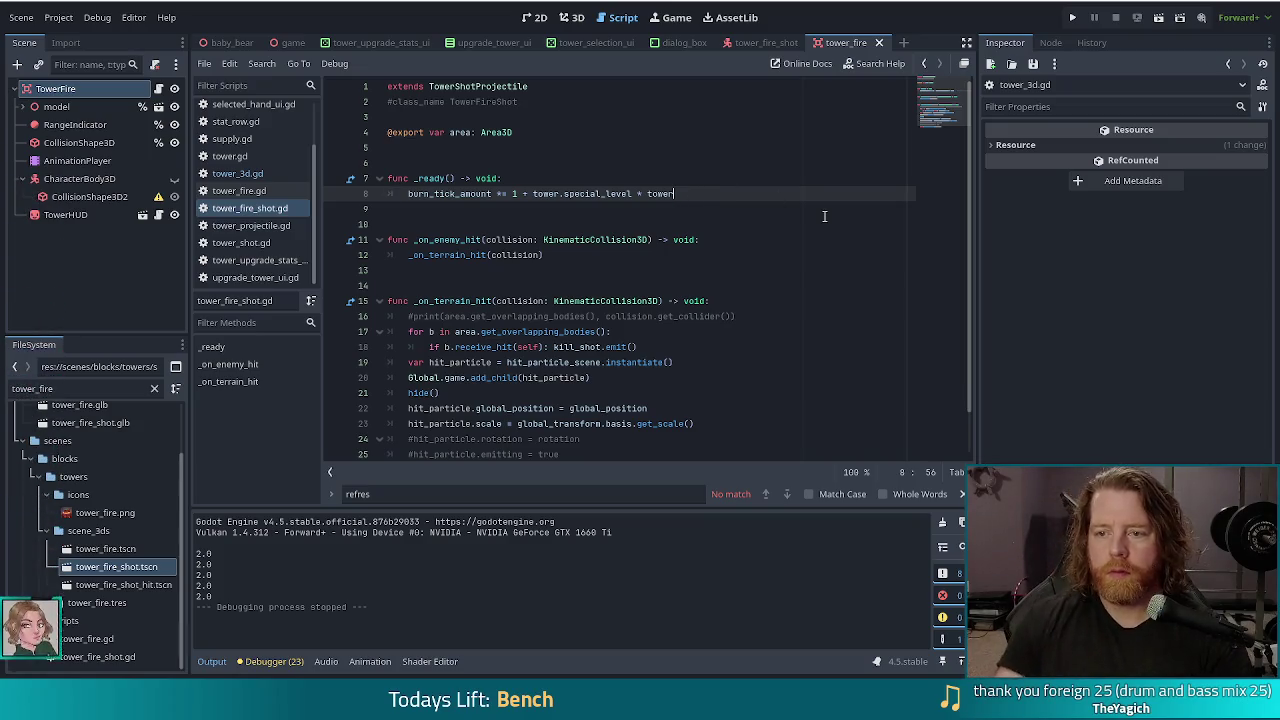
pyautogui.write('.sp')
pyautogui.press('Return')
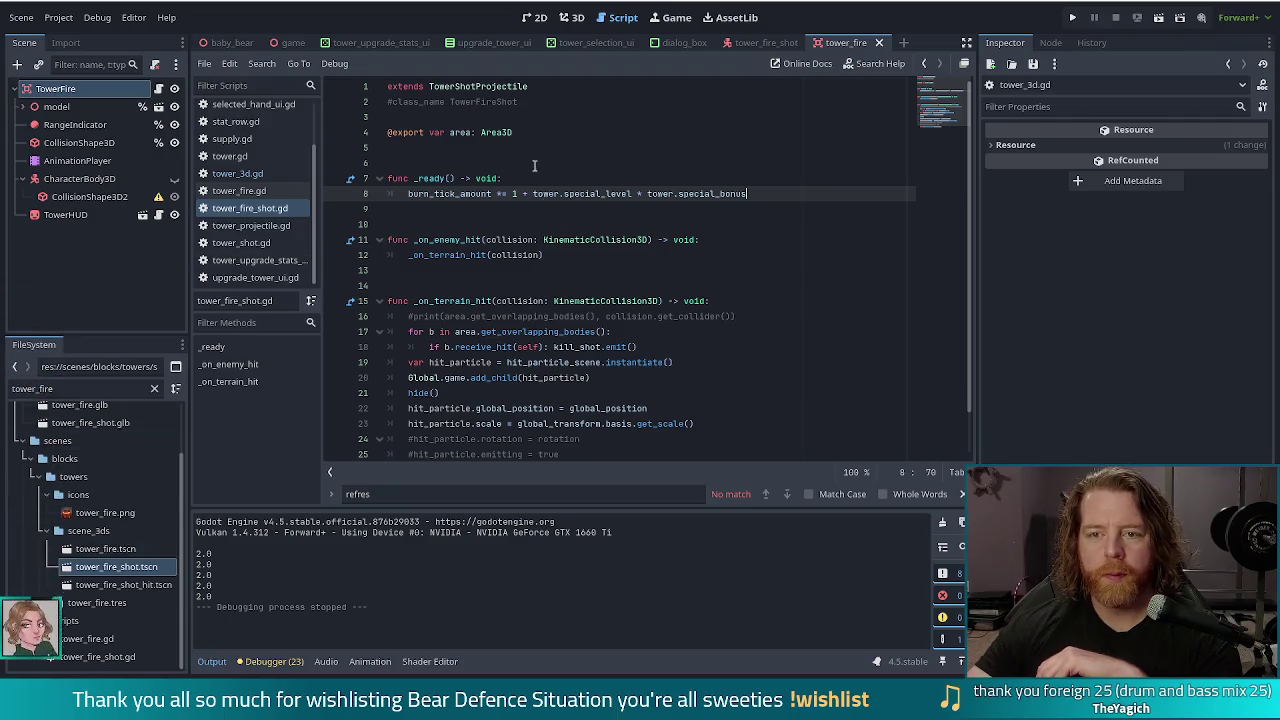
# Step: Switch to the tower_shot.gd script
pyautogui.scroll(3, 279, 136)
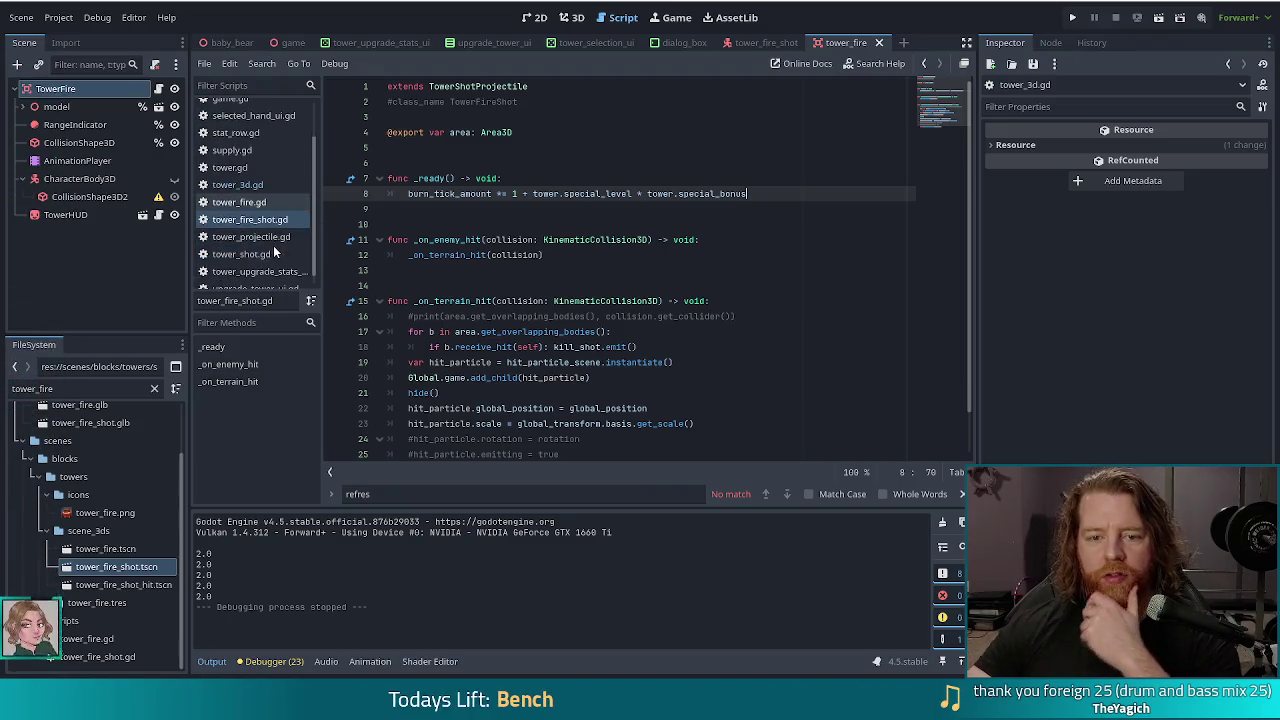
pyautogui.scroll(-2, 273, 245)
pyautogui.click(240, 254)
pyautogui.moveTo(481, 209); pyautogui.dragTo(501, 209)
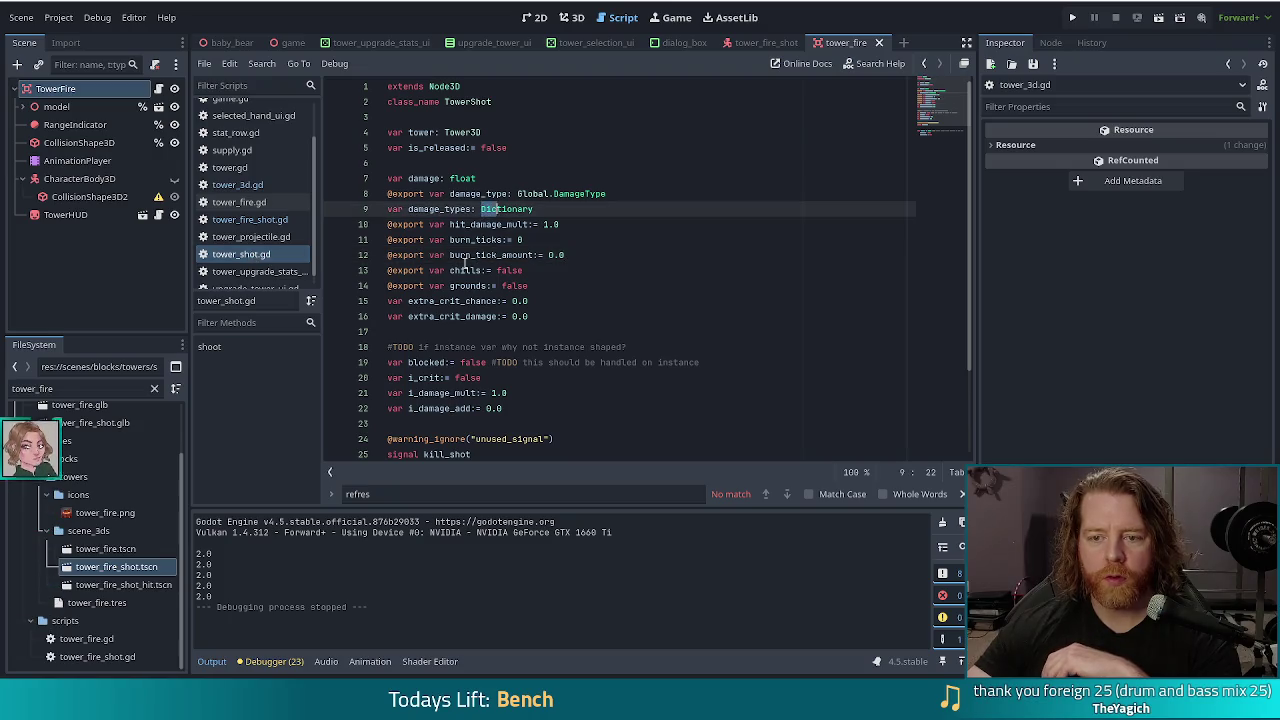
pyautogui.click(393, 240)
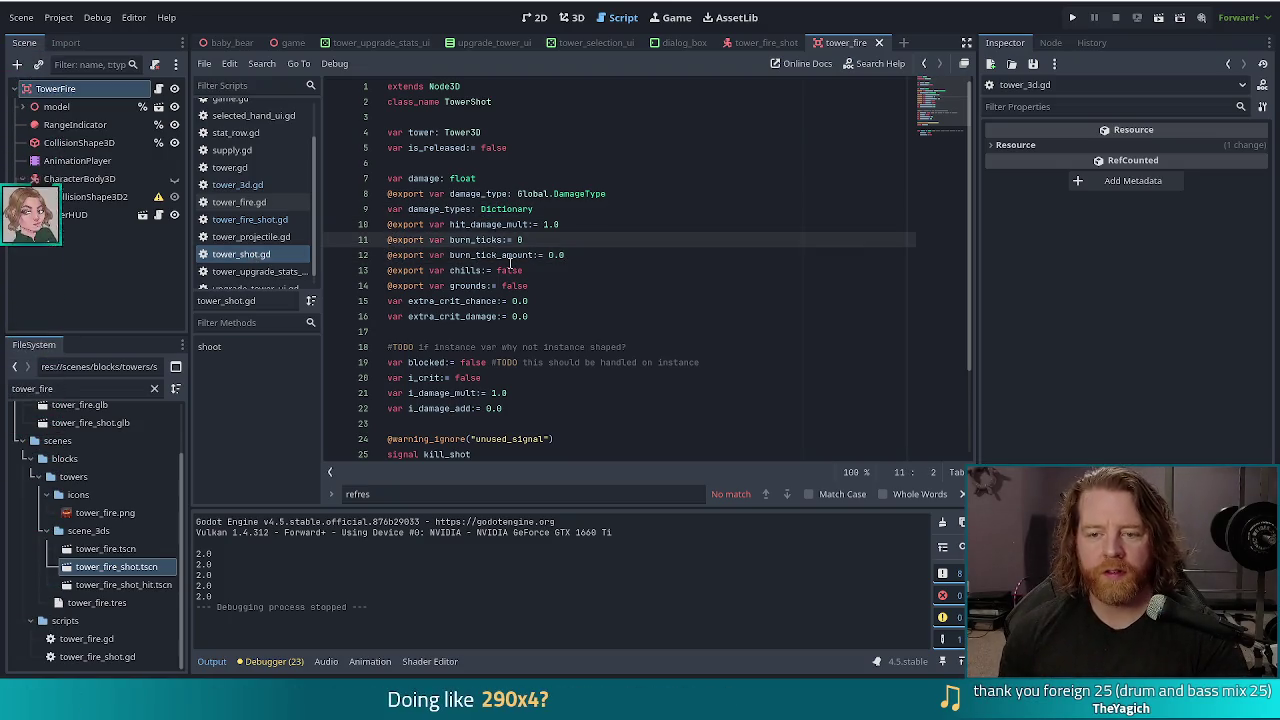
pyautogui.press('Down')
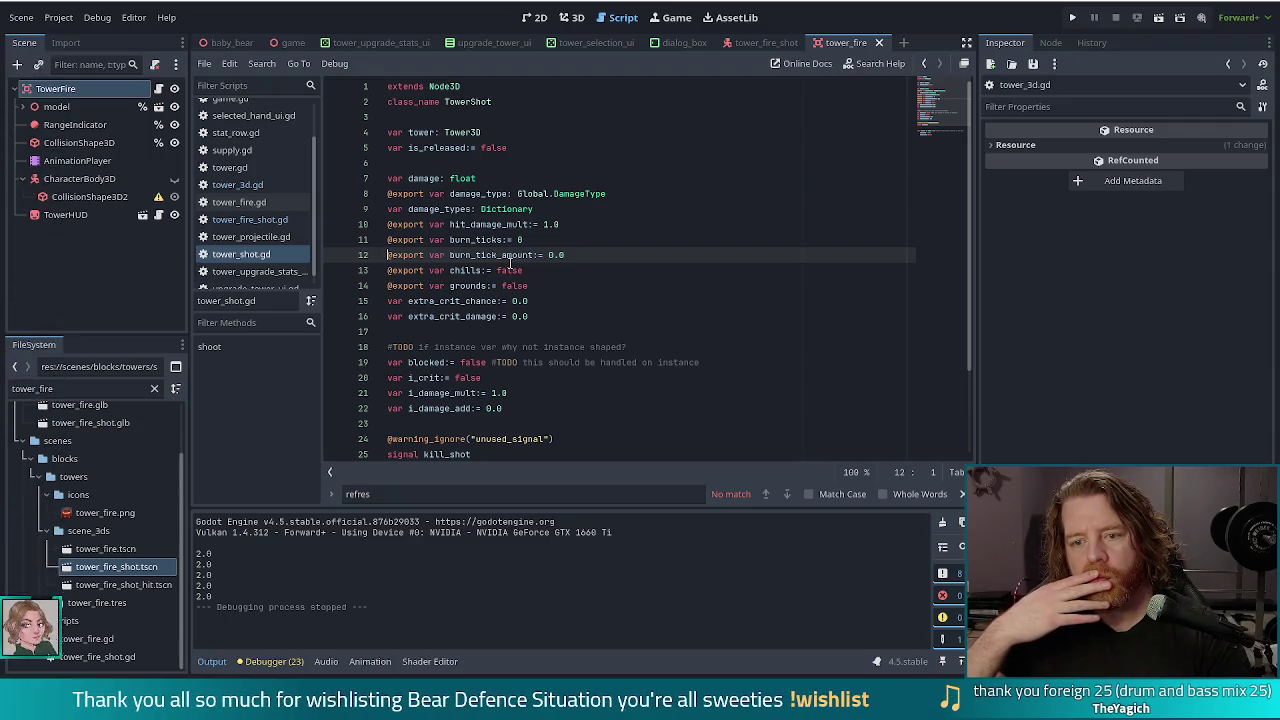
pyautogui.write('#')
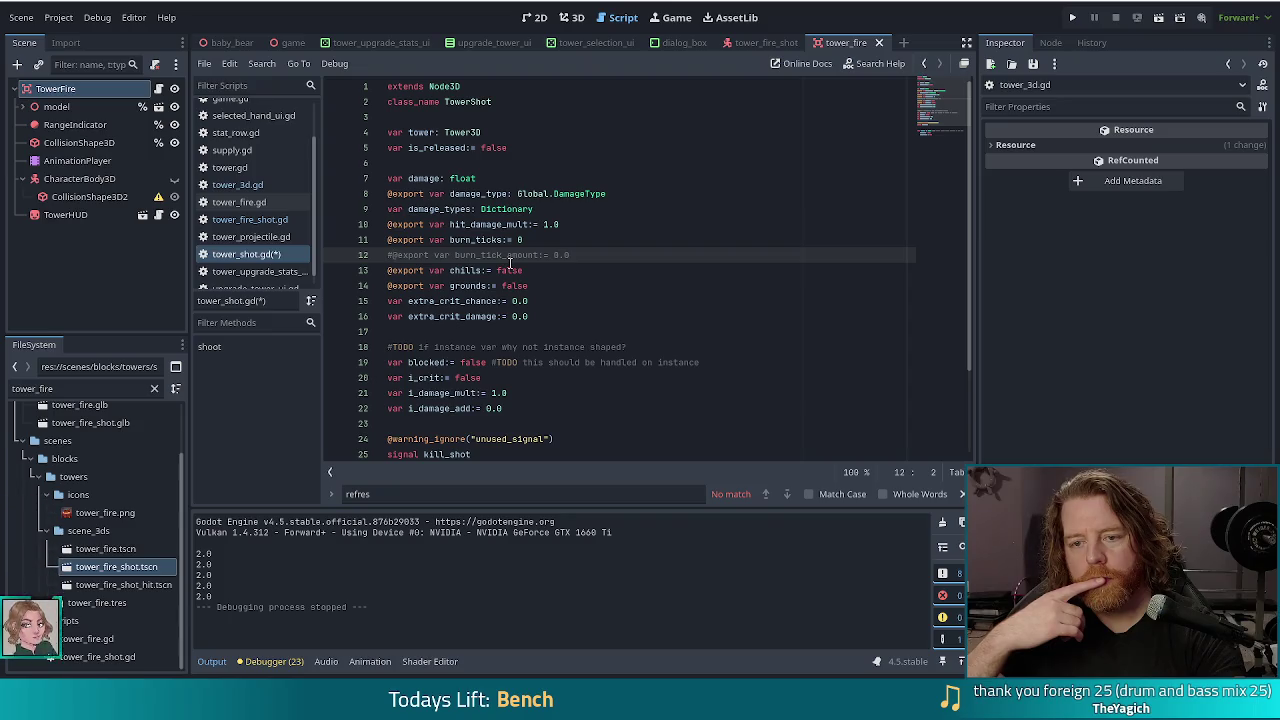
pyautogui.press('BackSpace')
pyautogui.press('Right')
pyautogui.press('Right')
pyautogui.press('Right')
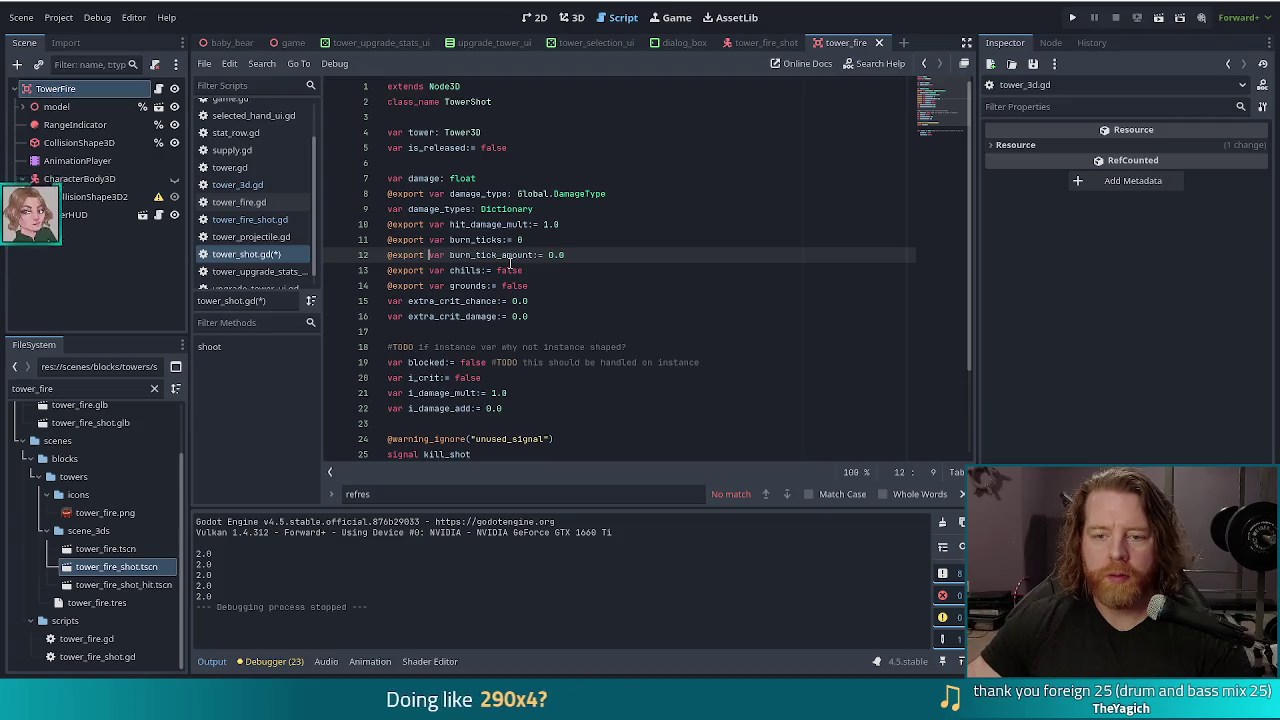
pyautogui.hotkey('shift', 'Home')
pyautogui.press('BackSpace')
pyautogui.press('Delete')
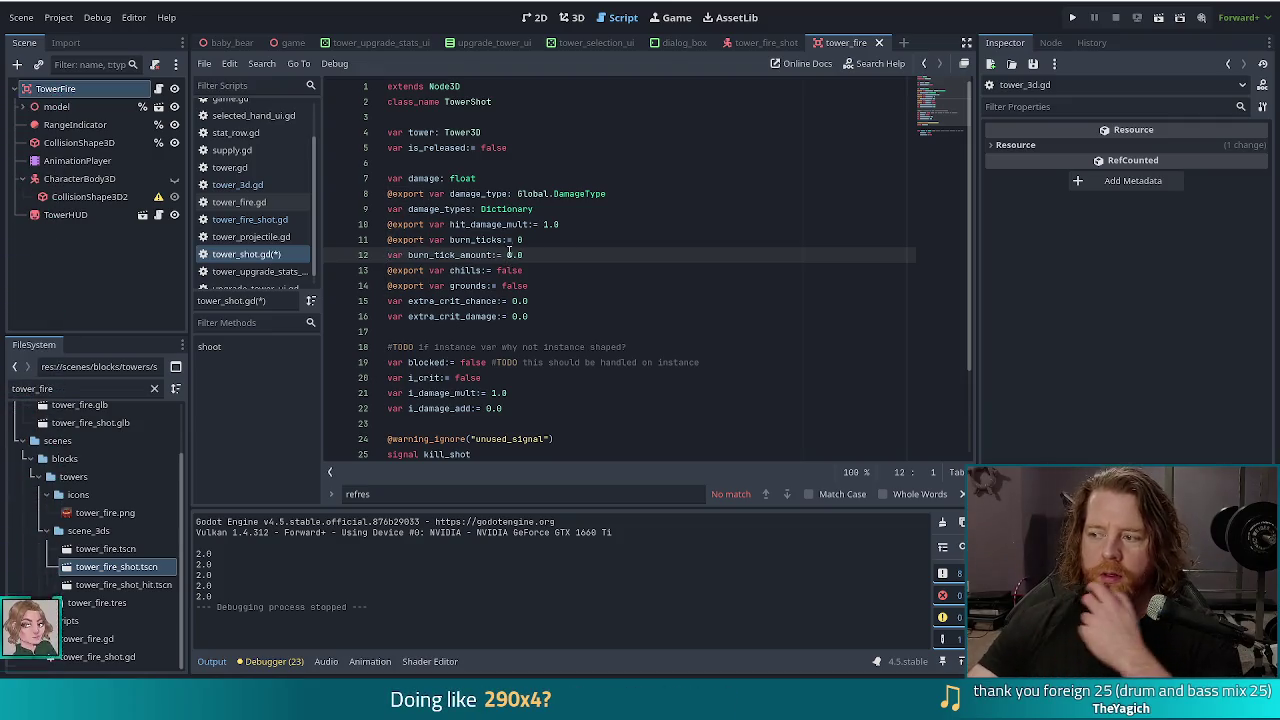
pyautogui.click(609, 229)
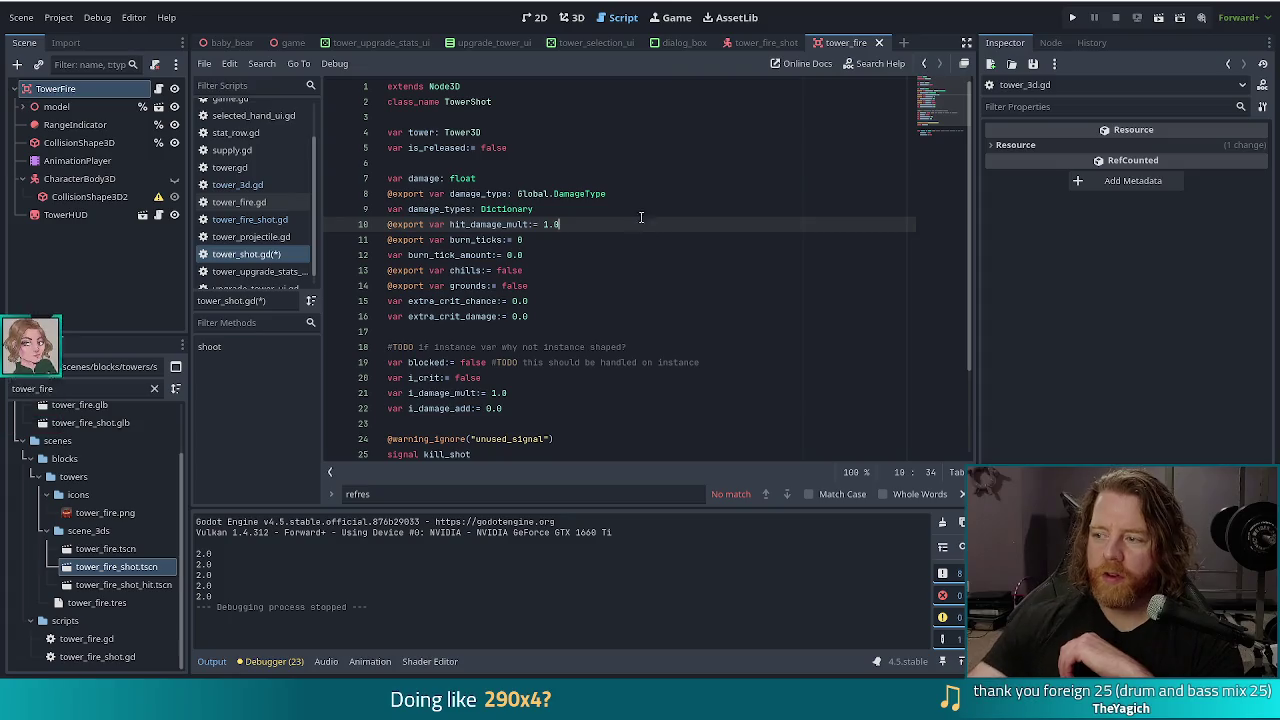